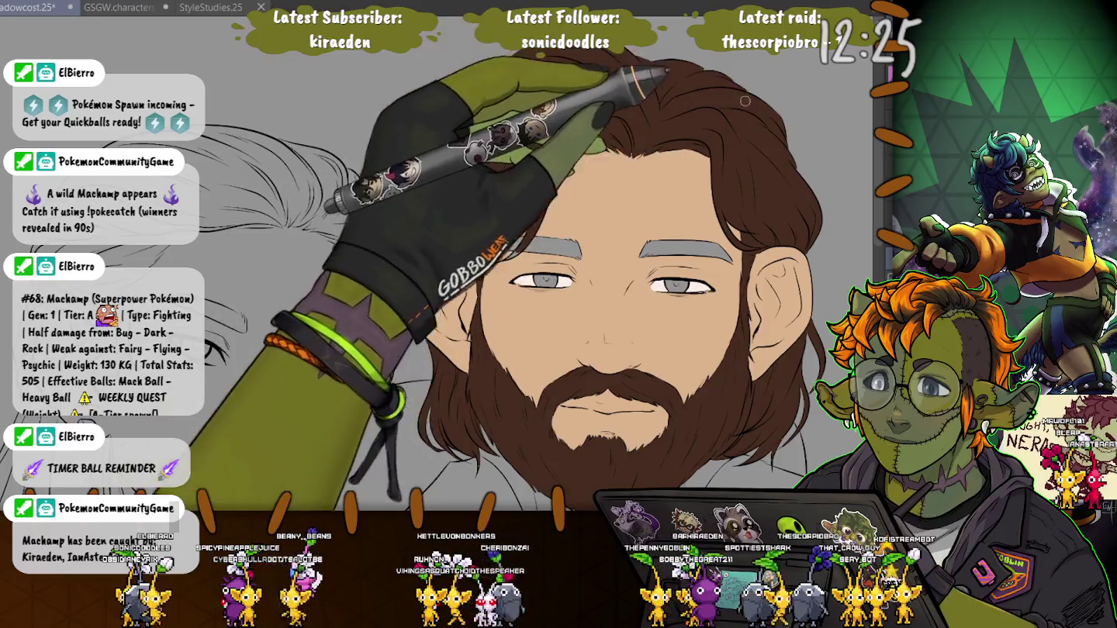
Step: Select the brow area and fill the man's eyebrows dark brown
left_click_drag(352, 311, 334, 217)
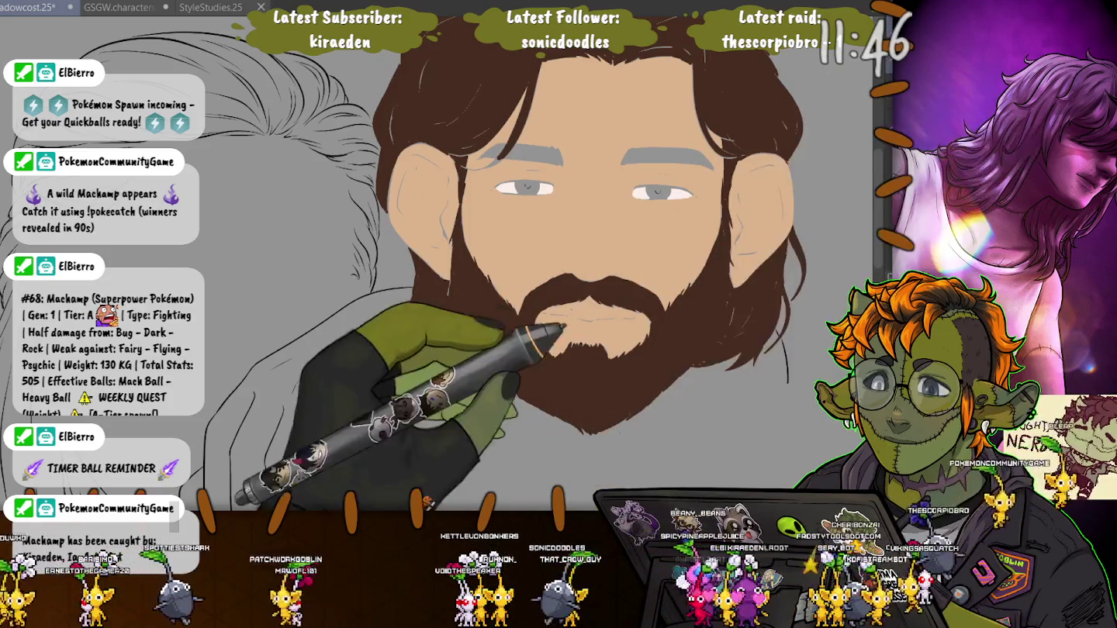
left_click(643, 374)
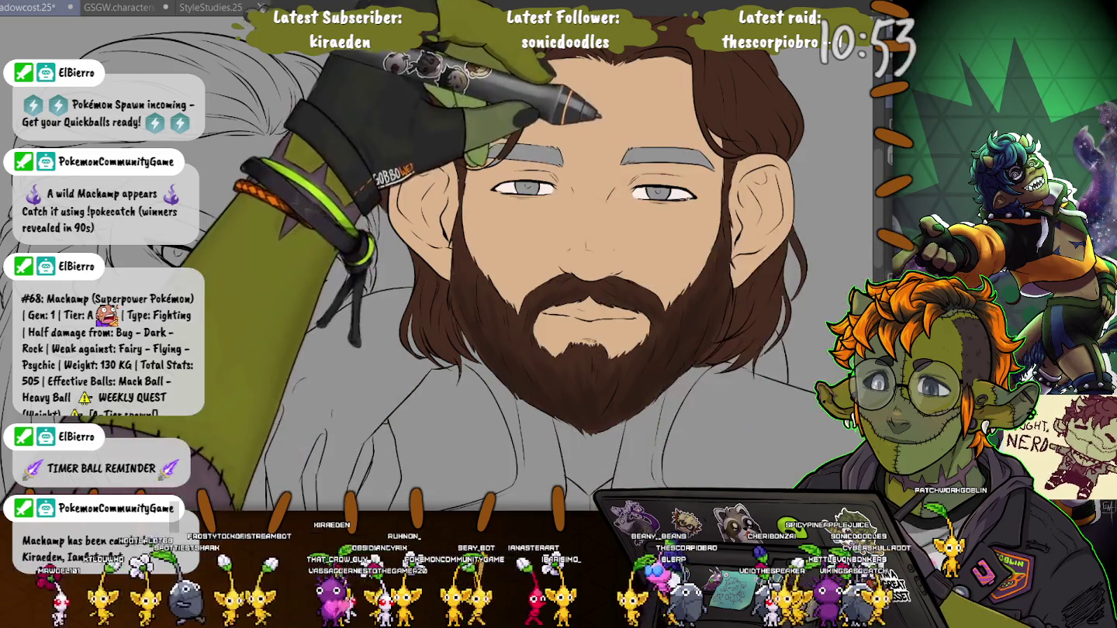
key("alt+BackSpace")
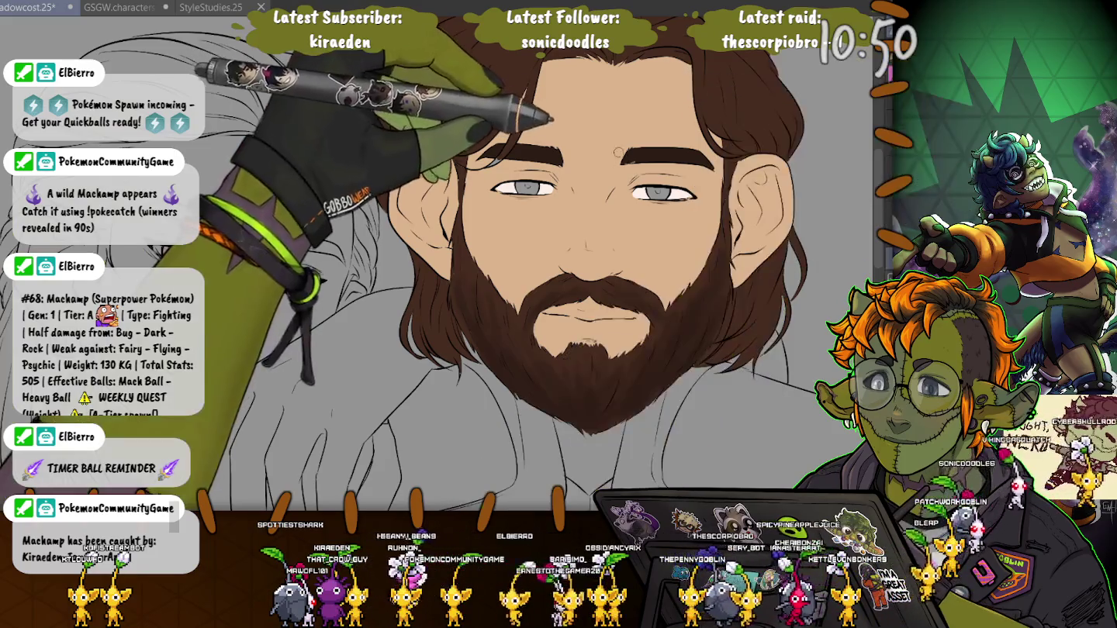
Step: Zoom in and extend the eyebrow's end with a tapered brush stroke
scroll(629, 174, "up", 2)
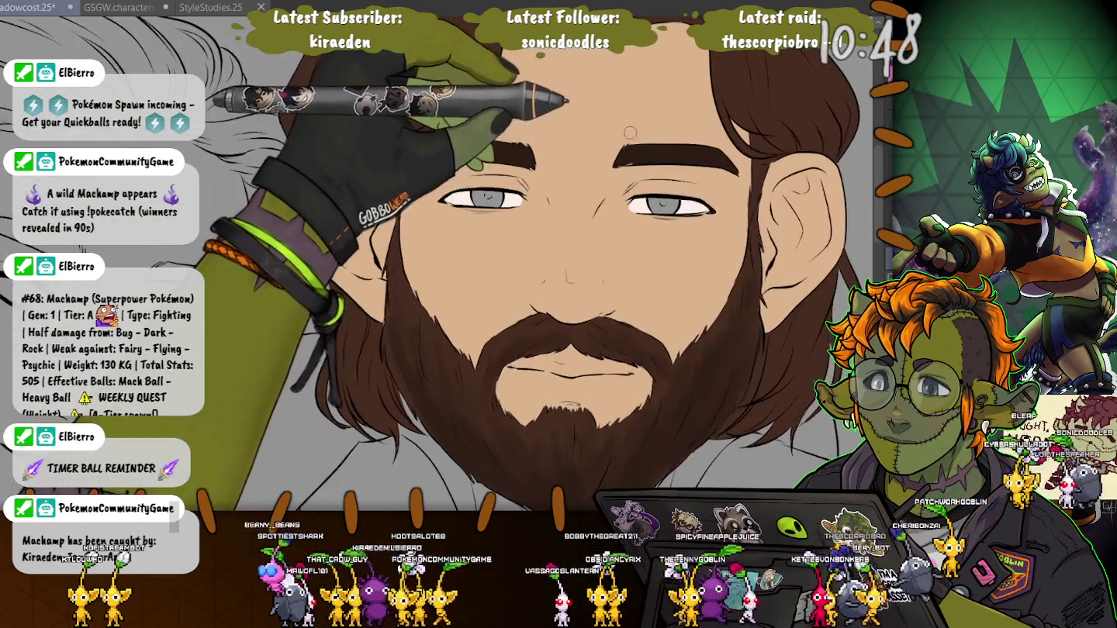
scroll(630, 173, "up", 2)
scroll(629, 174, "up", 2)
scroll(628, 174, "up", 1)
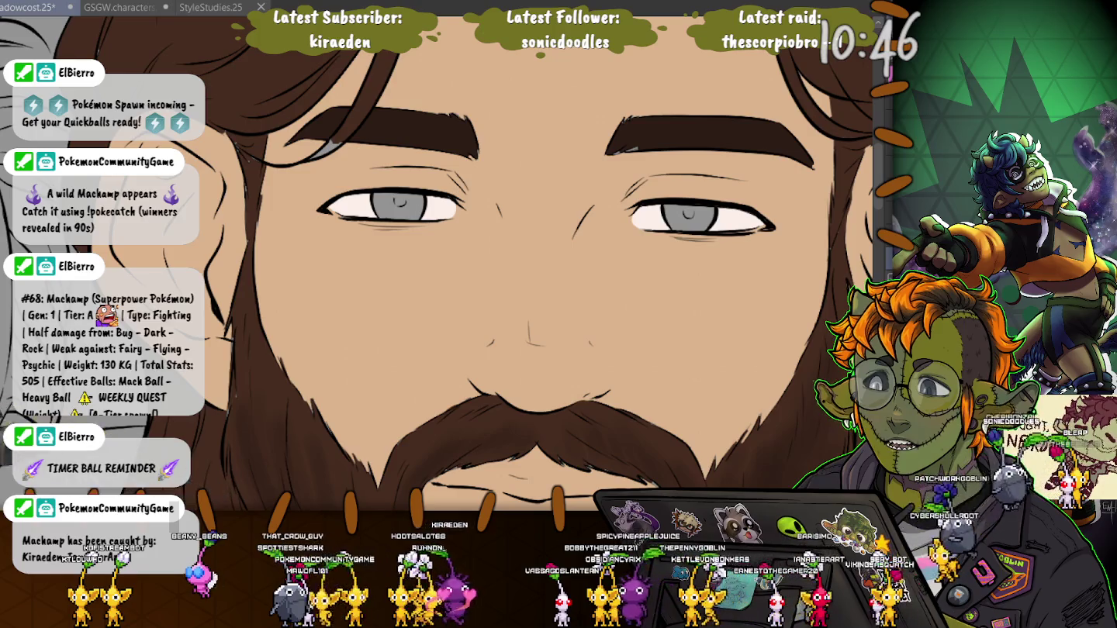
scroll(605, 156, "up", 1)
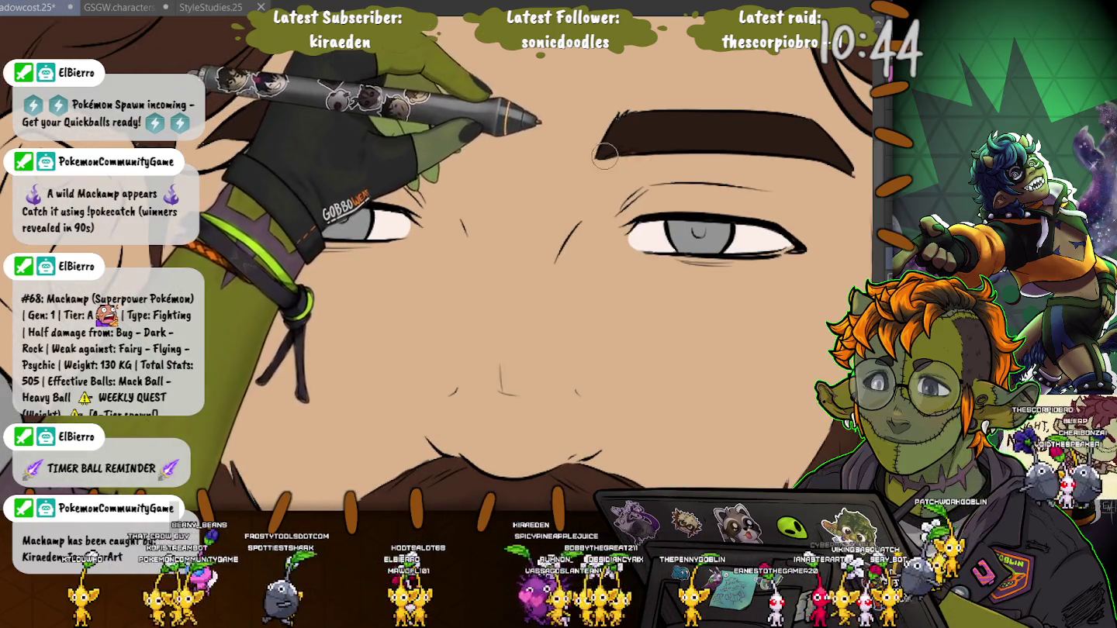
left_click_drag(604, 155, 611, 134)
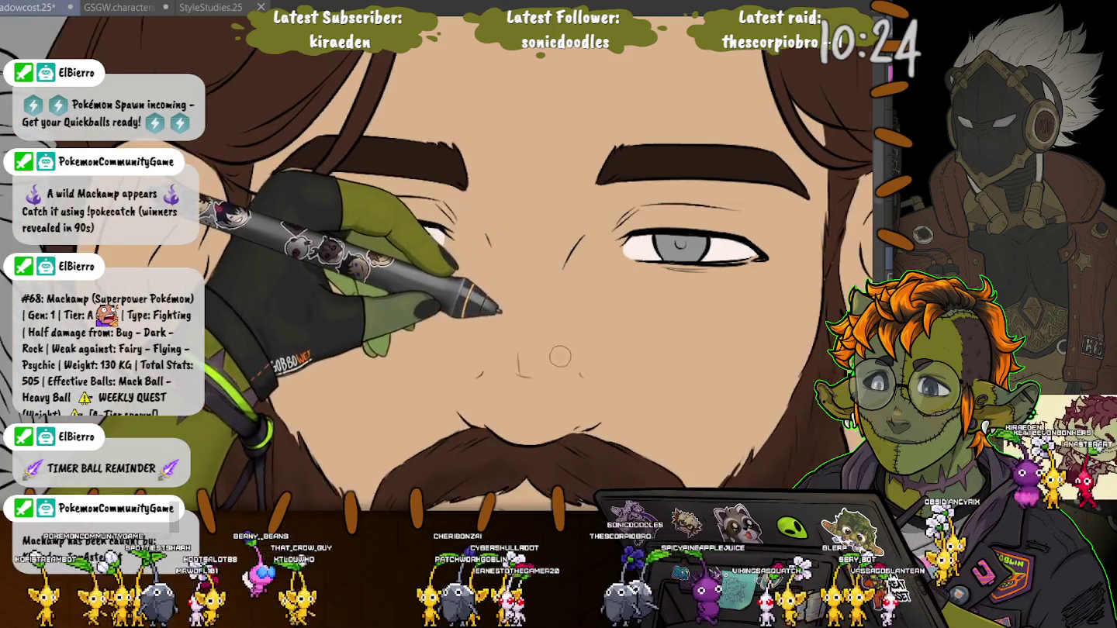
Step: Zoom out and frame both eyes, the forehead and the hair
scroll(538, 330, "down", 2)
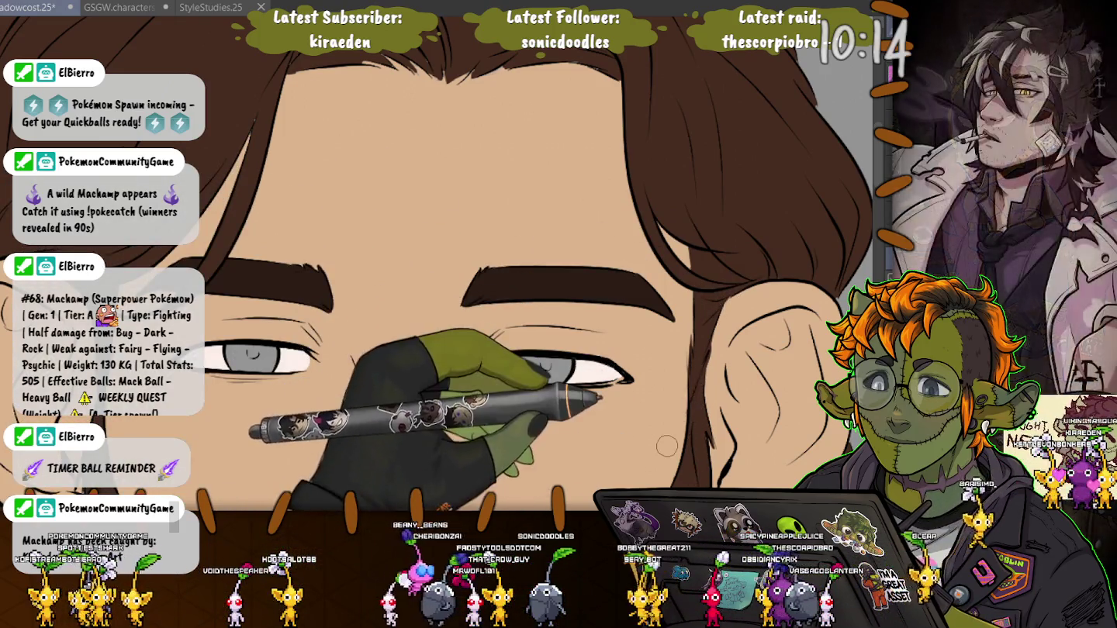
left_click_drag(692, 394, 751, 395)
left_click_drag(104, 191, 229, 238)
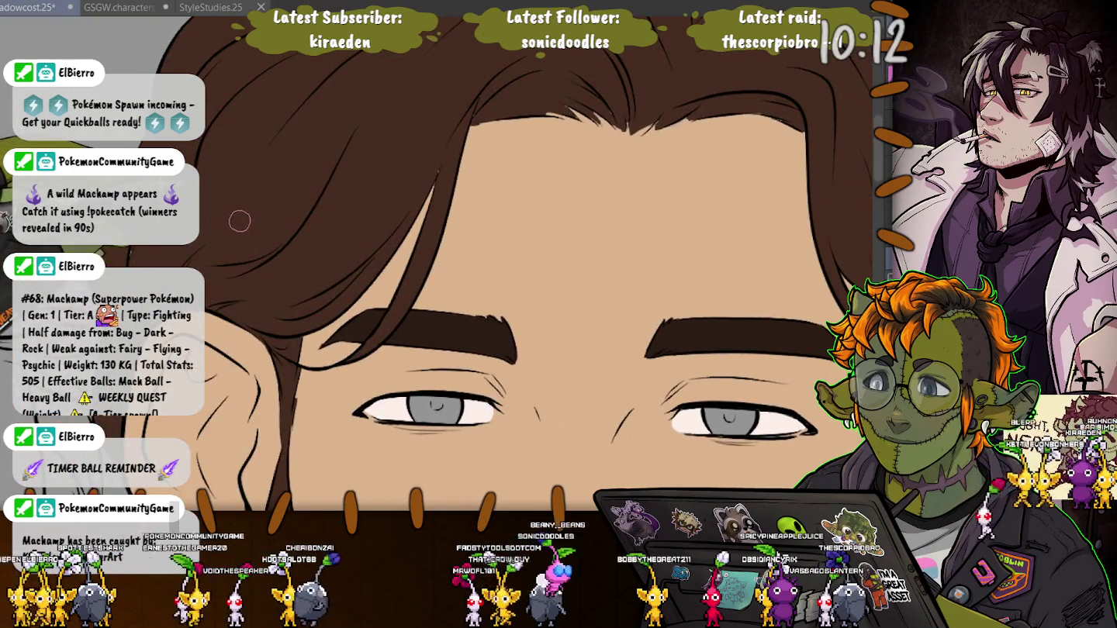
left_click_drag(569, 101, 581, 170)
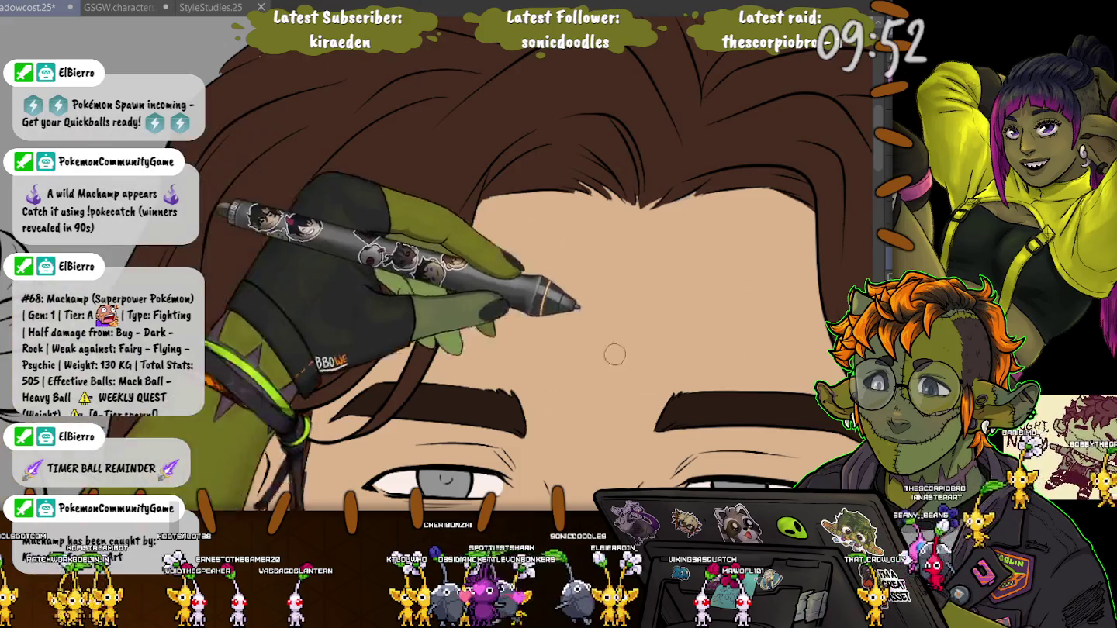
Step: Undo the last stroke and zoom in on the ear and side of the head
key("ctrl+z")
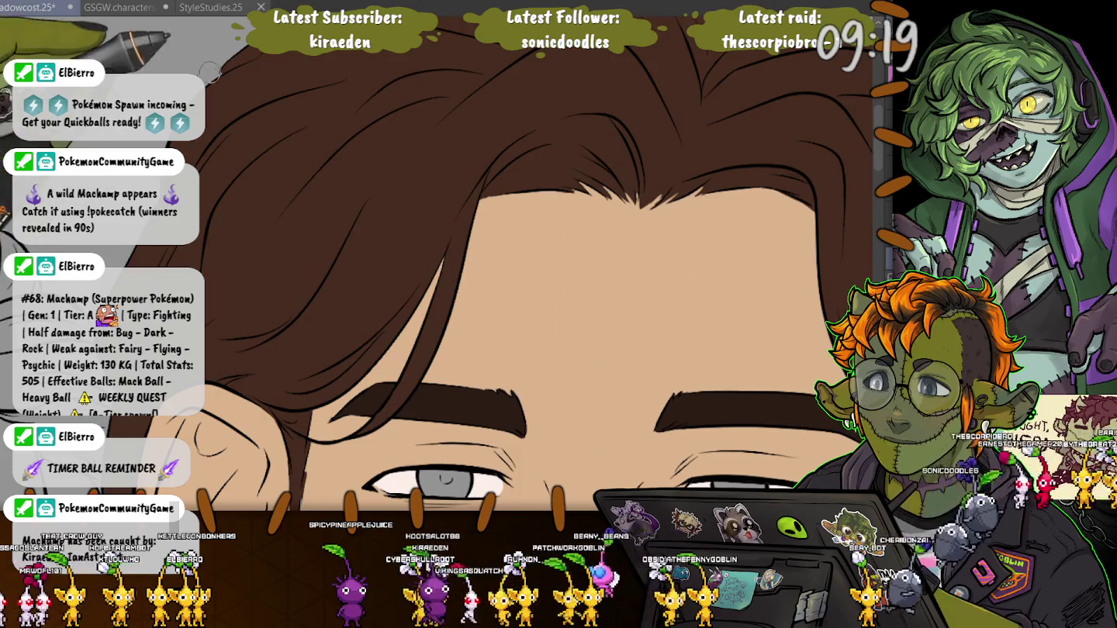
scroll(526, 181, "down", 3)
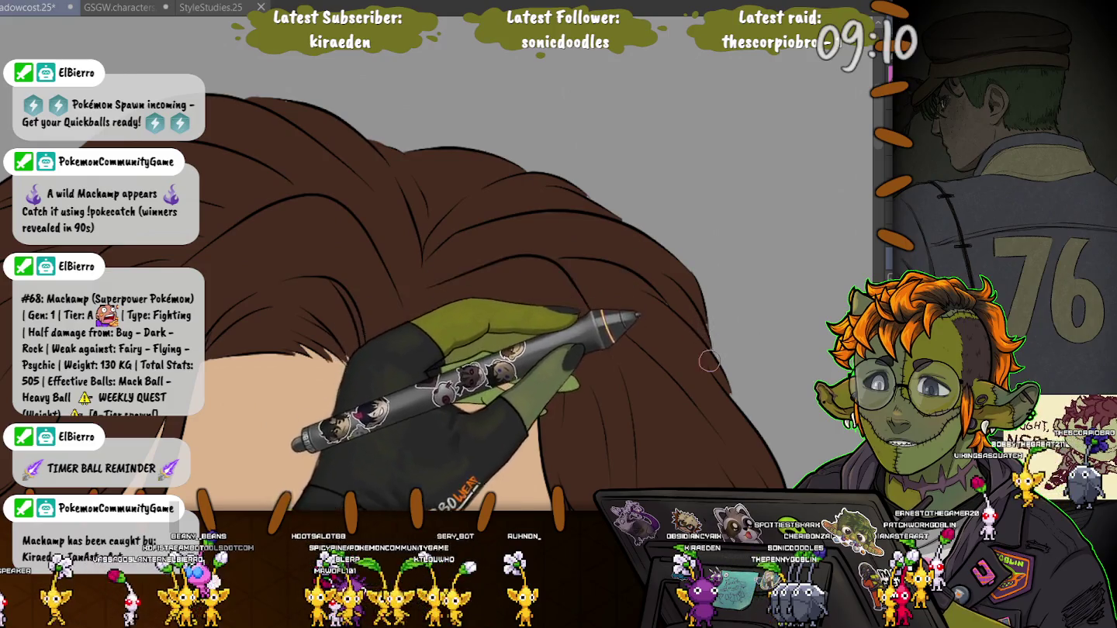
left_click_drag(672, 311, 663, 226)
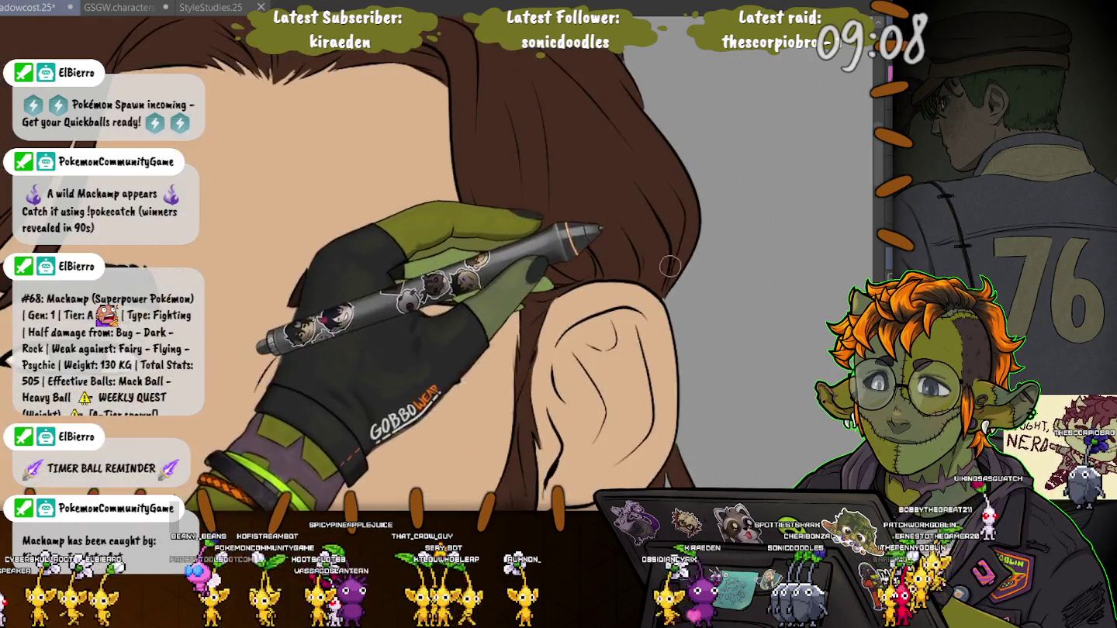
scroll(403, 263, "up", 3)
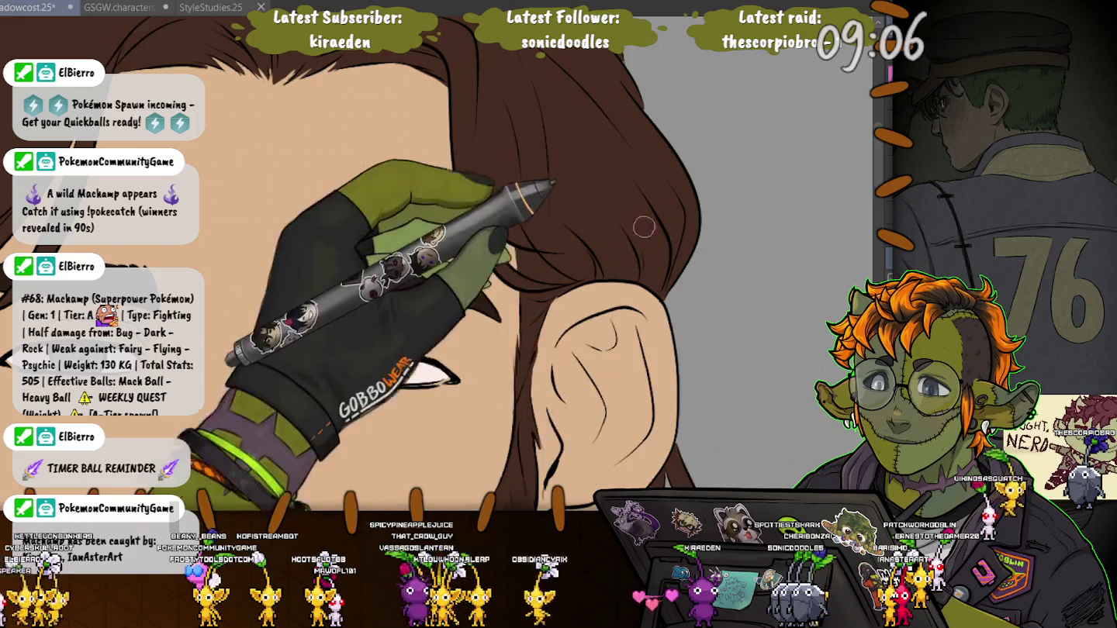
scroll(403, 264, "up", 3)
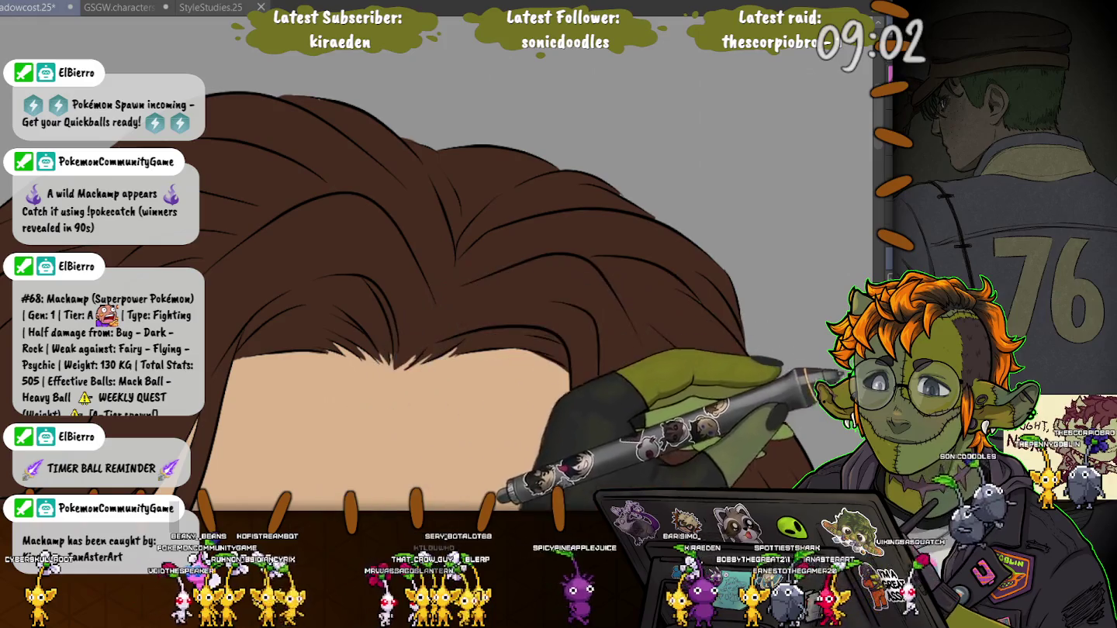
Step: Resize the brush with ] and [ for hair strands, then zoom out to the face
key("bracketright")
key("bracketright")
key("bracketright")
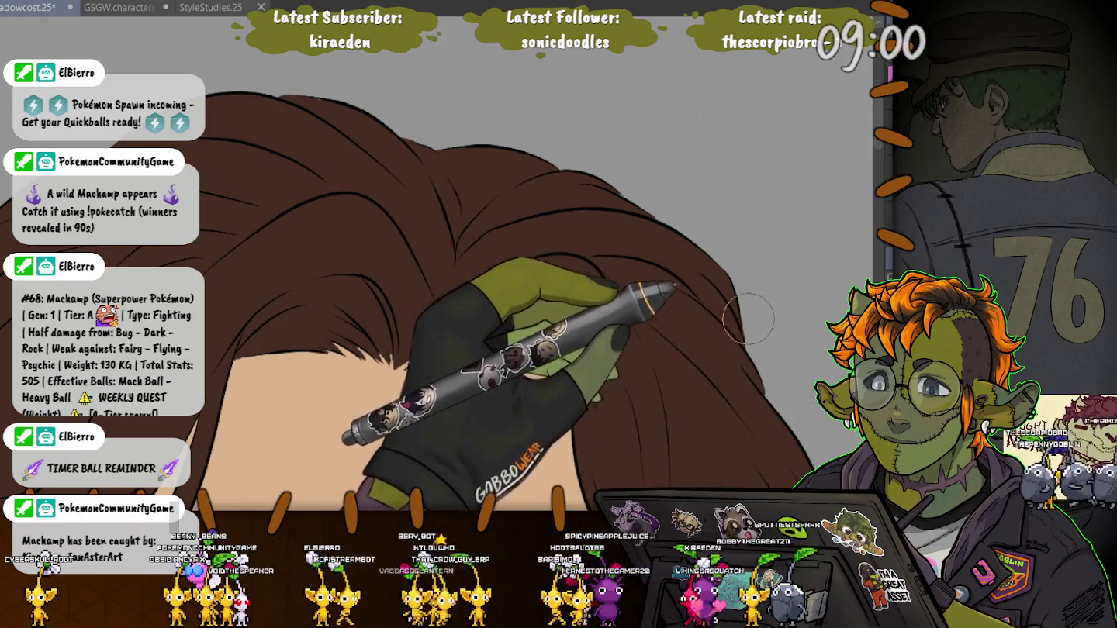
key("bracketleft")
key("bracketleft")
key("bracketleft")
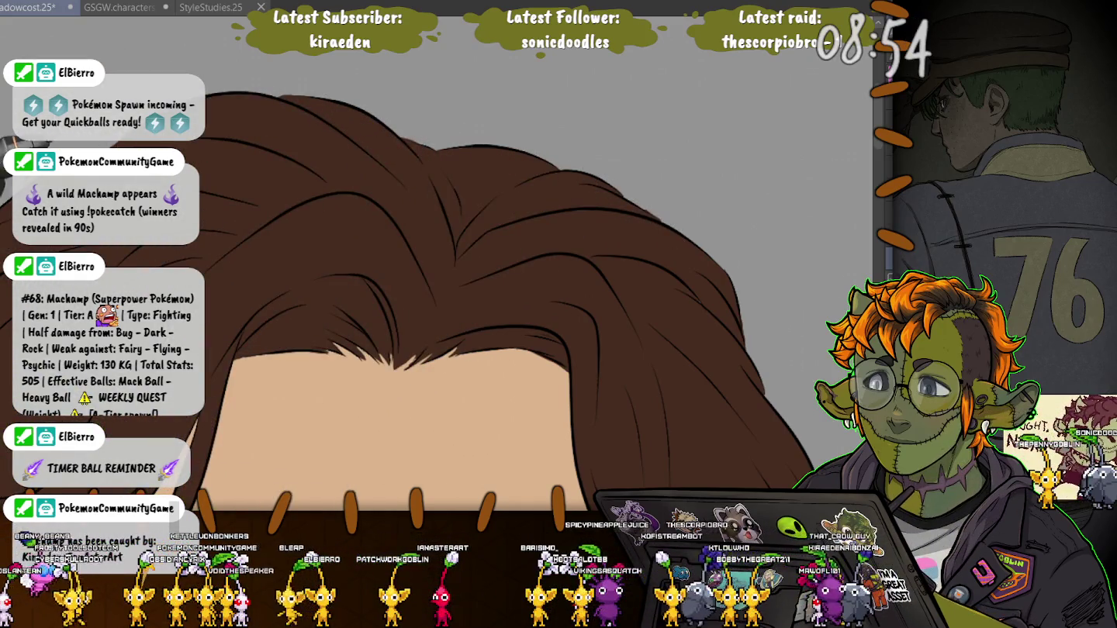
scroll(324, 287, "down", 2)
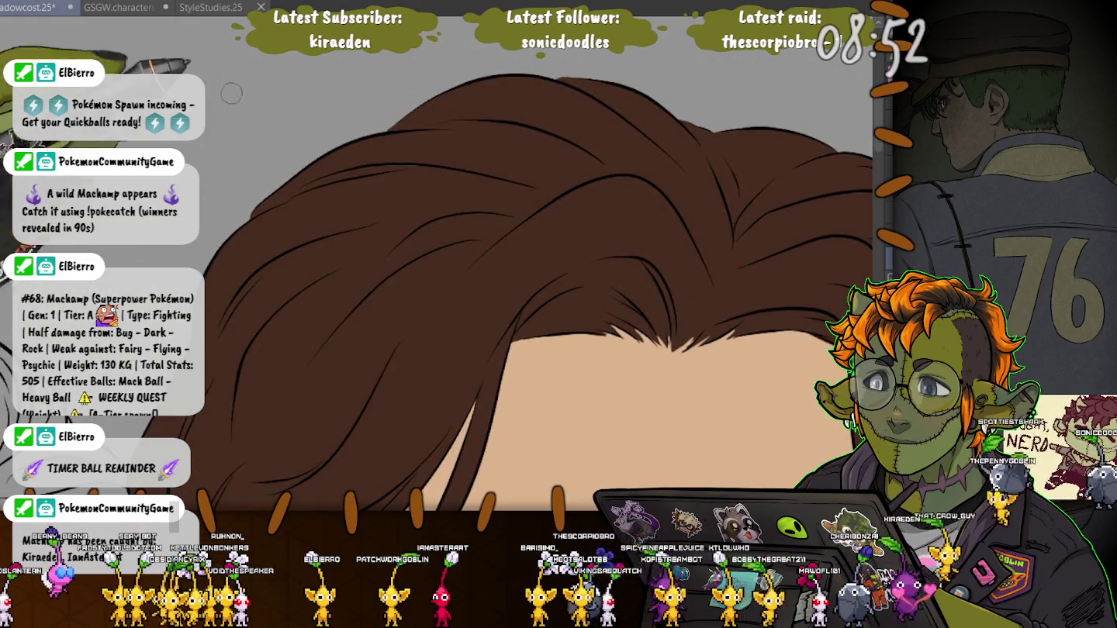
scroll(325, 289, "down", 5)
scroll(326, 288, "down", 2)
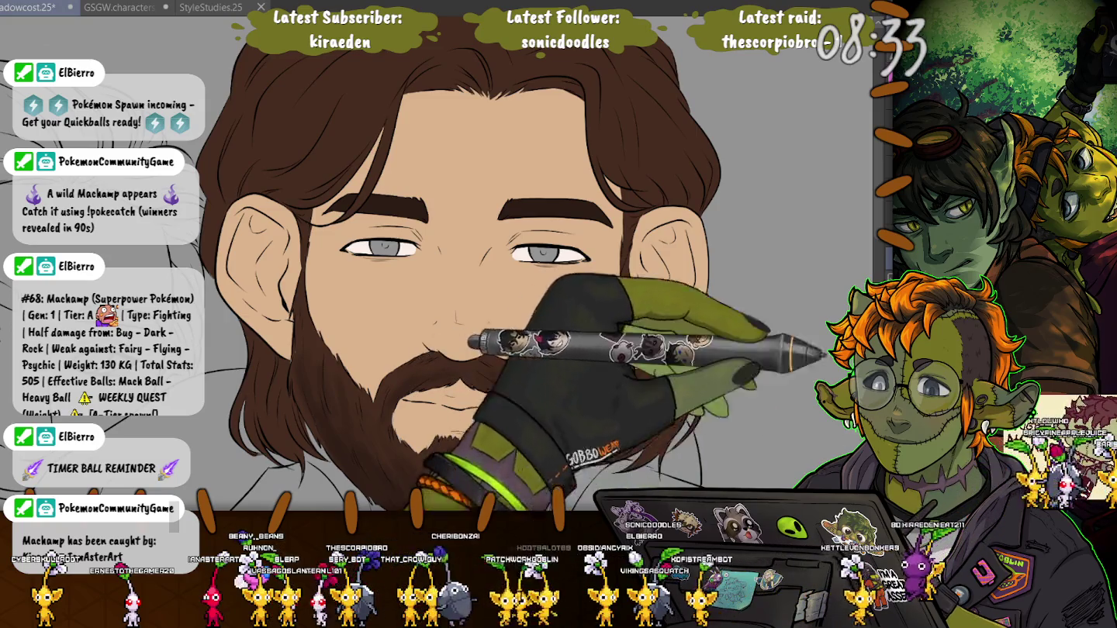
Step: Colour both irises amber-brown and shade the lower lip soft pink
left_click(545, 254)
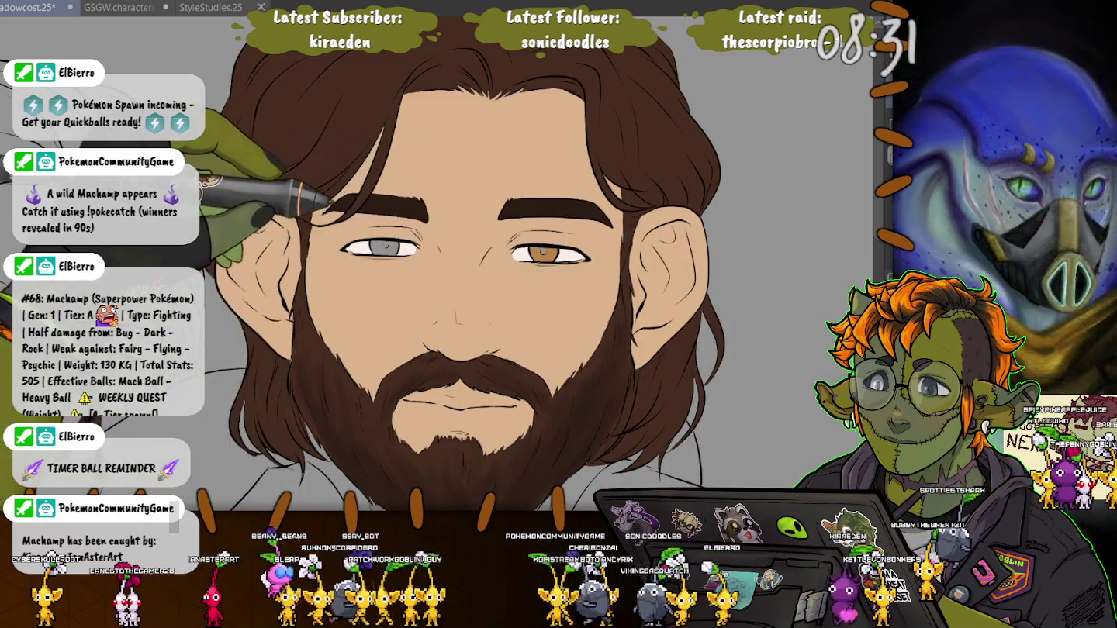
left_click(382, 248)
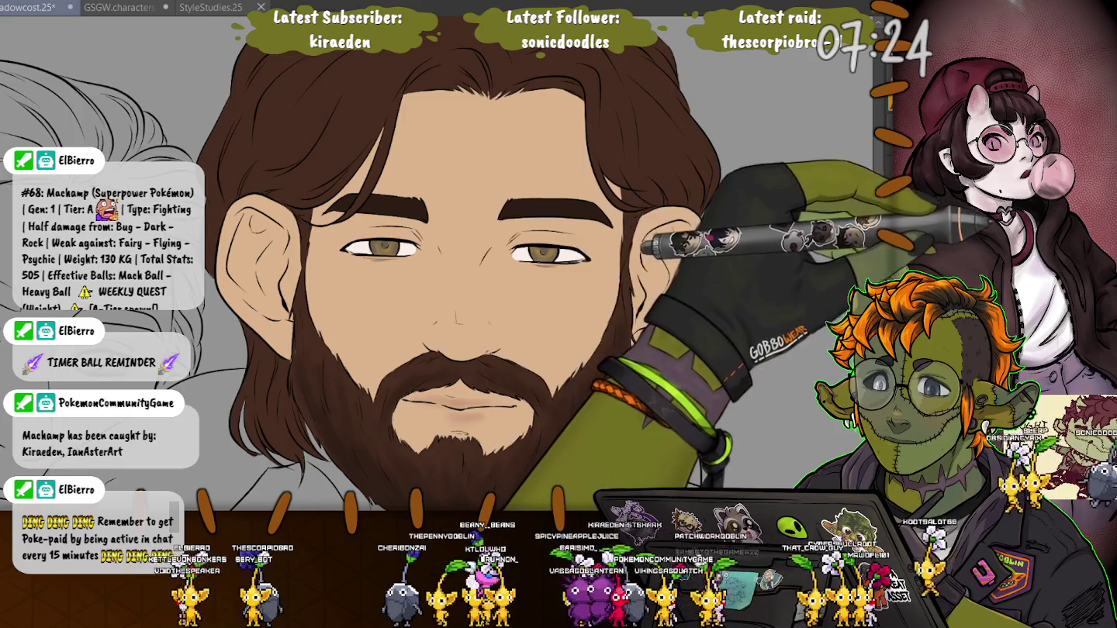
left_click_drag(481, 415, 451, 412)
Step: Rework the pink on the lip and under the left eye, undoing stray strokes
key("ctrl+z")
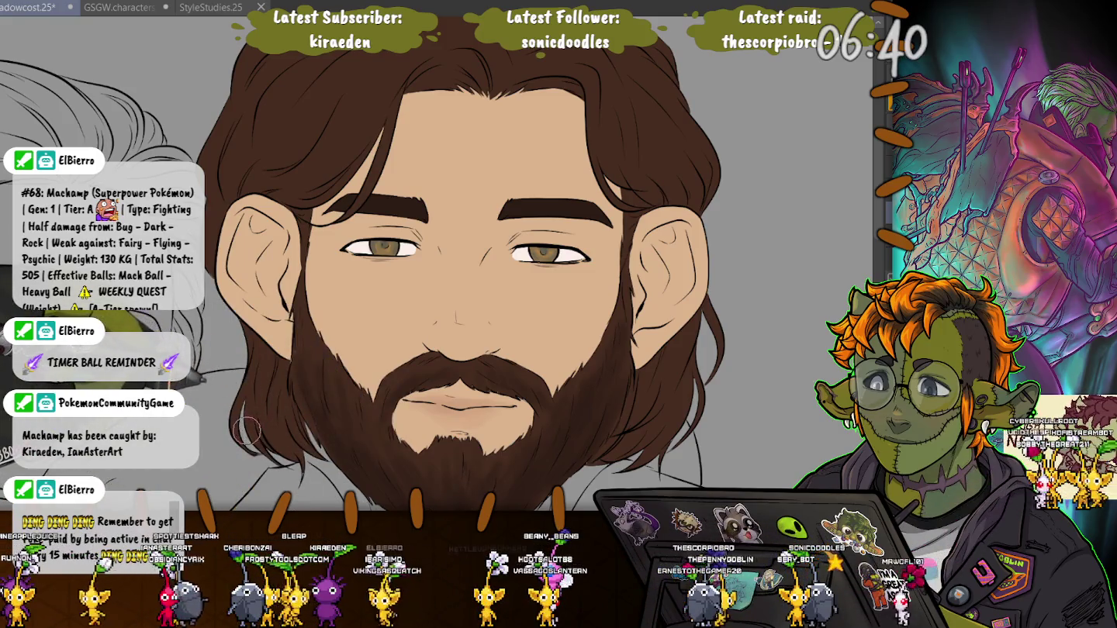
left_click_drag(465, 311, 481, 162)
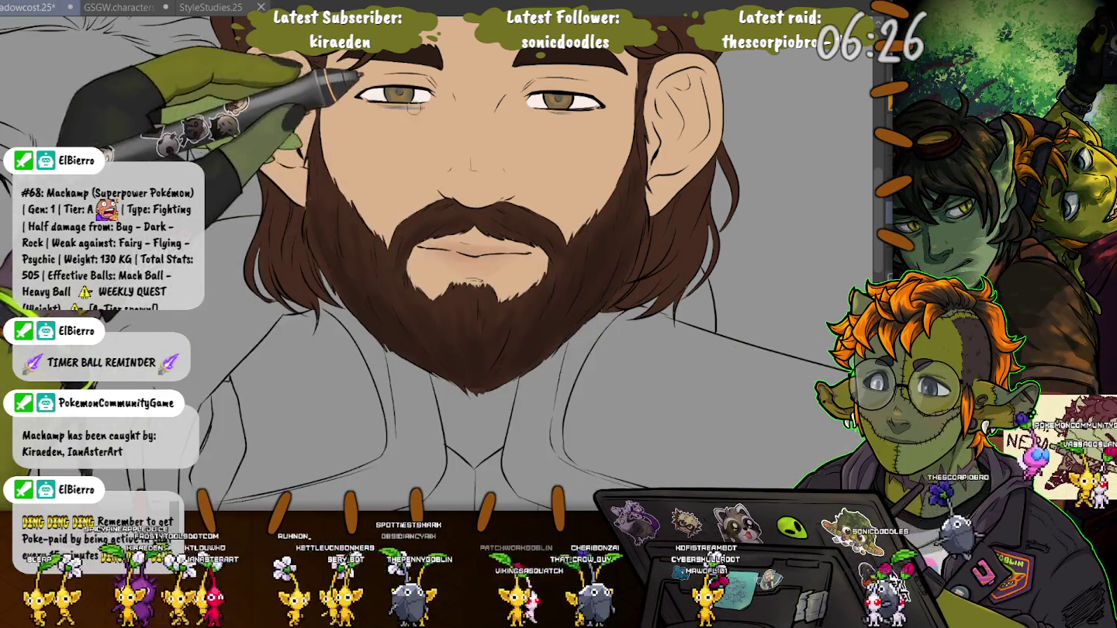
left_click_drag(413, 108, 387, 117)
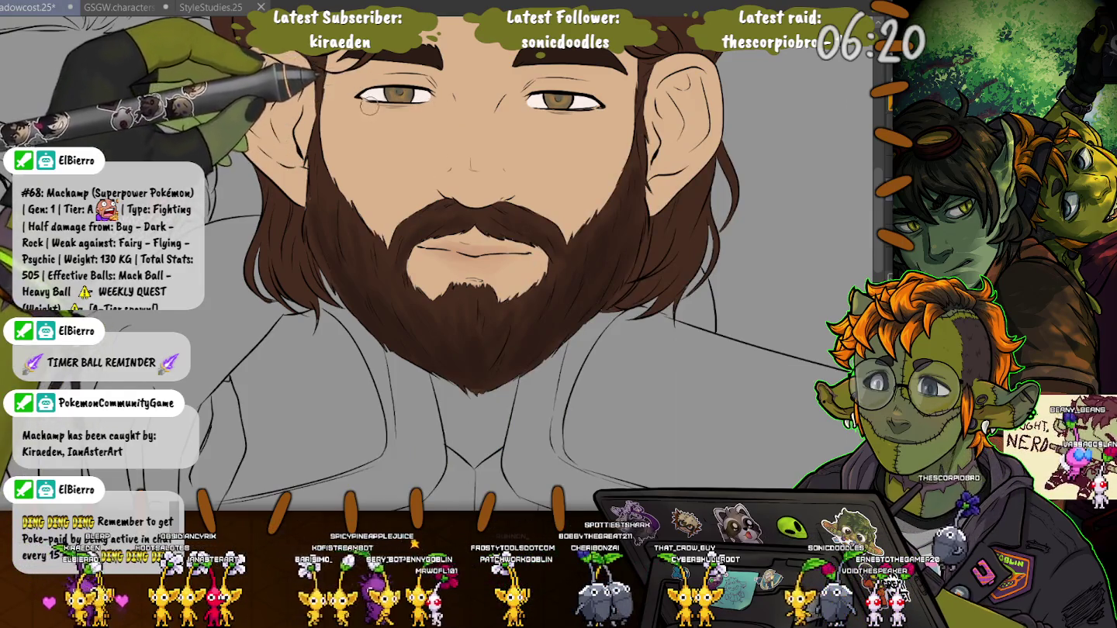
key("ctrl+z")
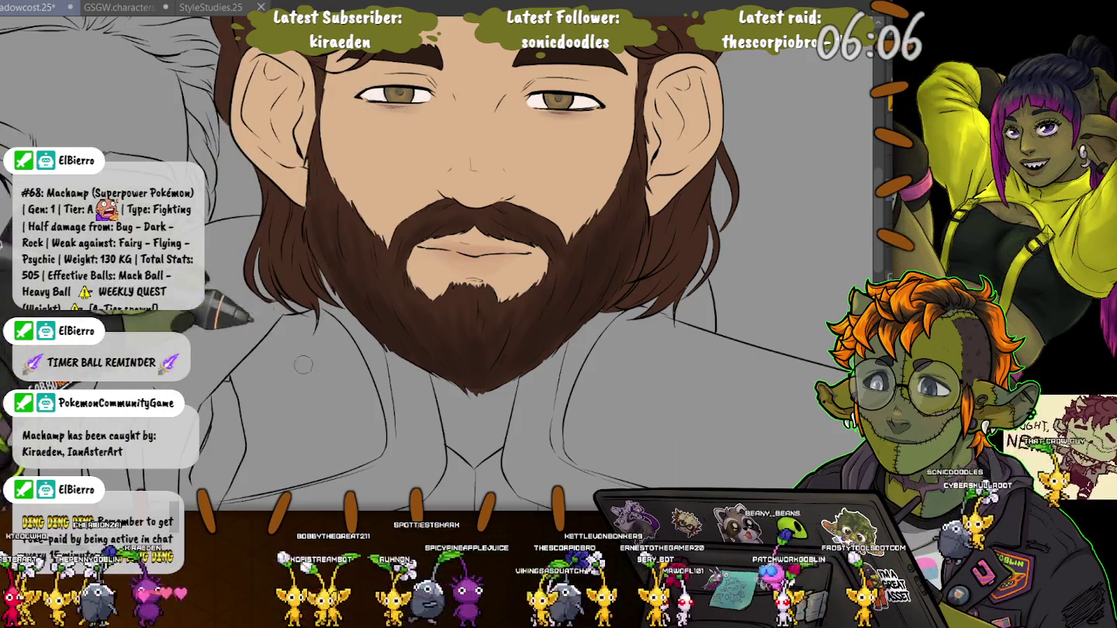
left_click_drag(257, 466, 290, 440)
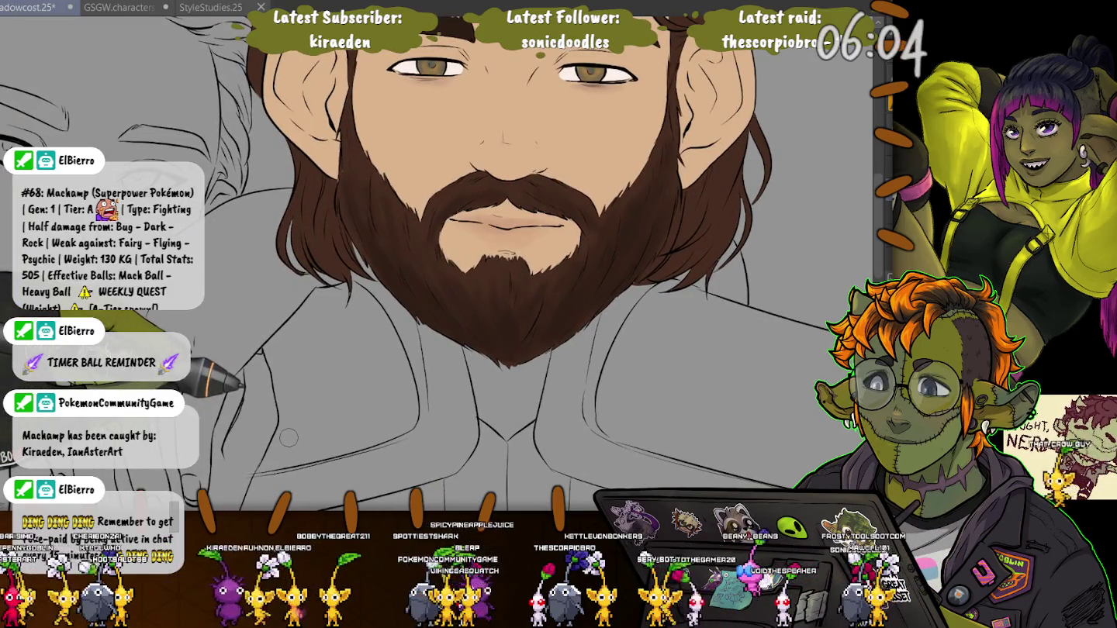
scroll(288, 439, "down", 5)
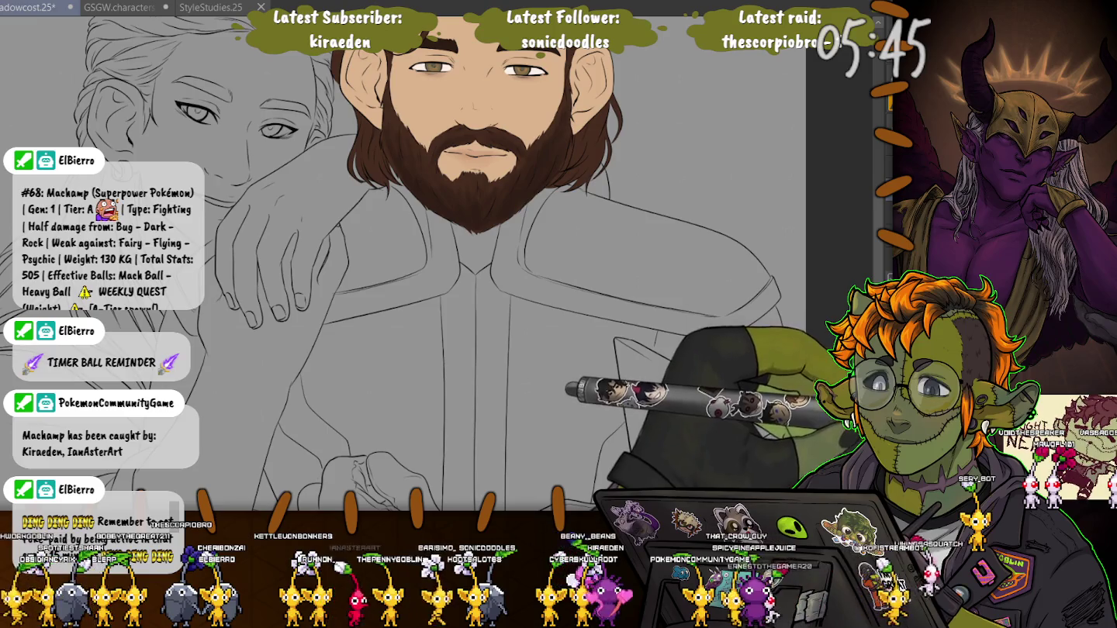
Step: Fill the shirt's centre strip and remaining body with flat beige
left_click(493, 388)
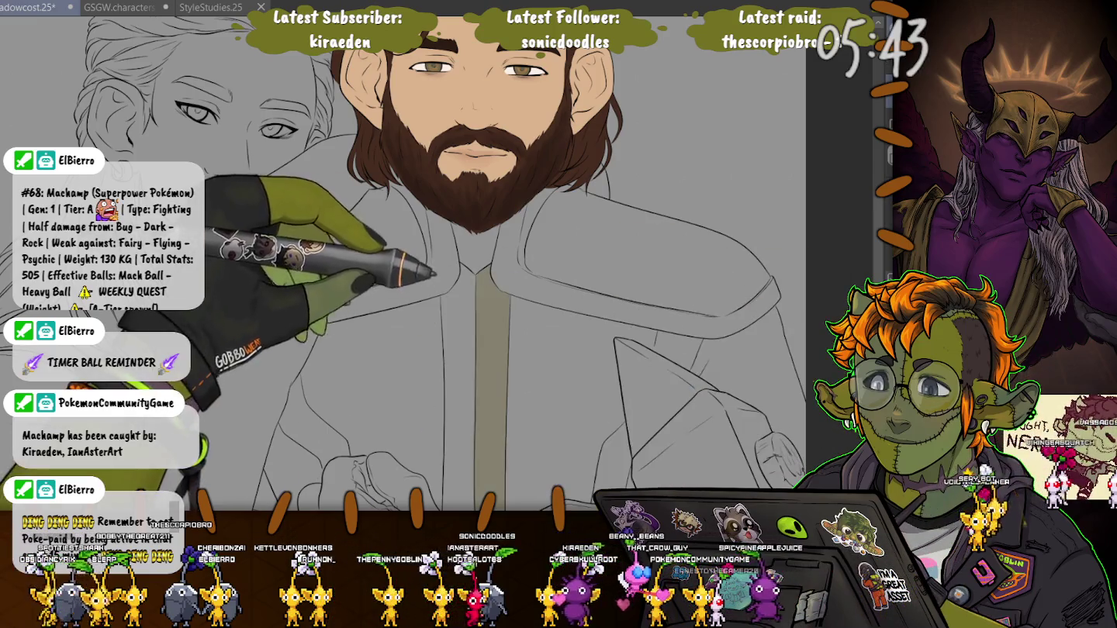
left_click(457, 388)
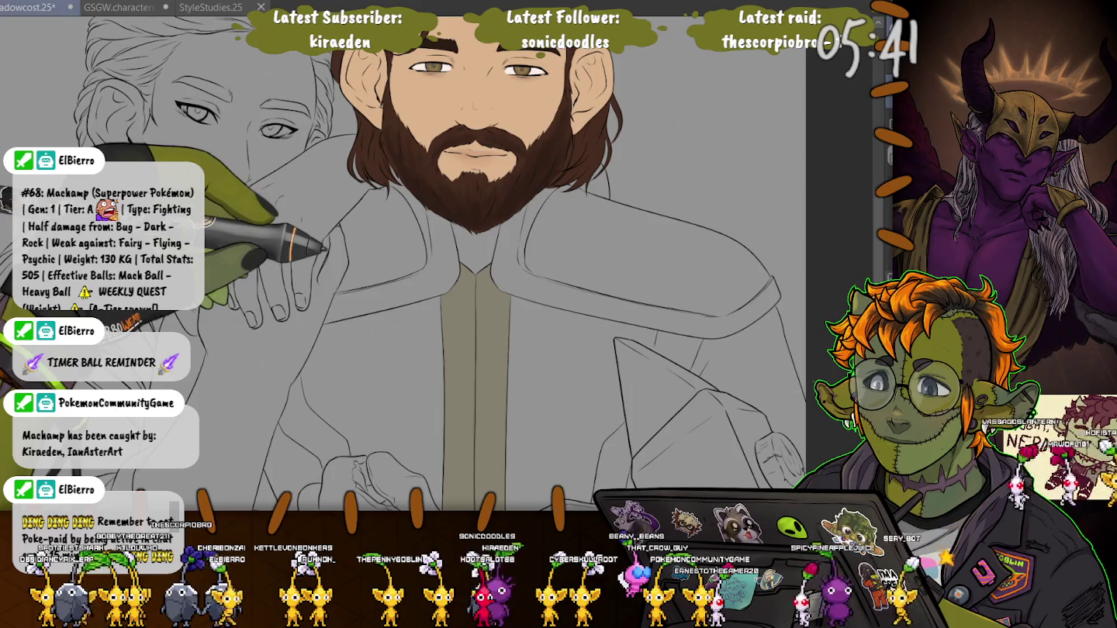
key("ctrl+z")
key("ctrl+z")
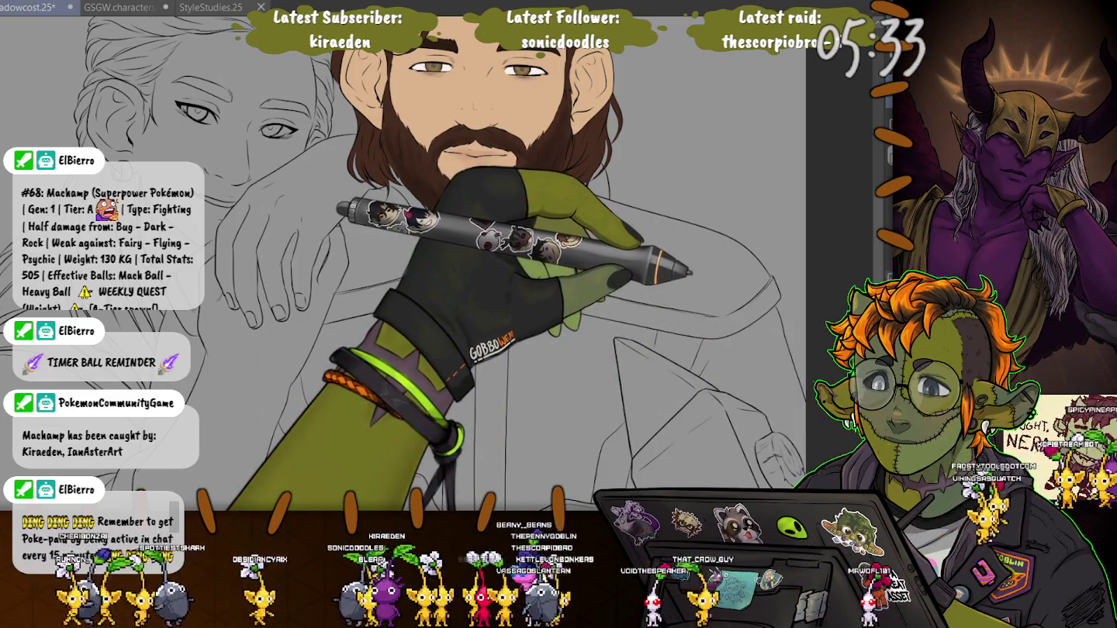
key("ctrl+y")
key("ctrl+y")
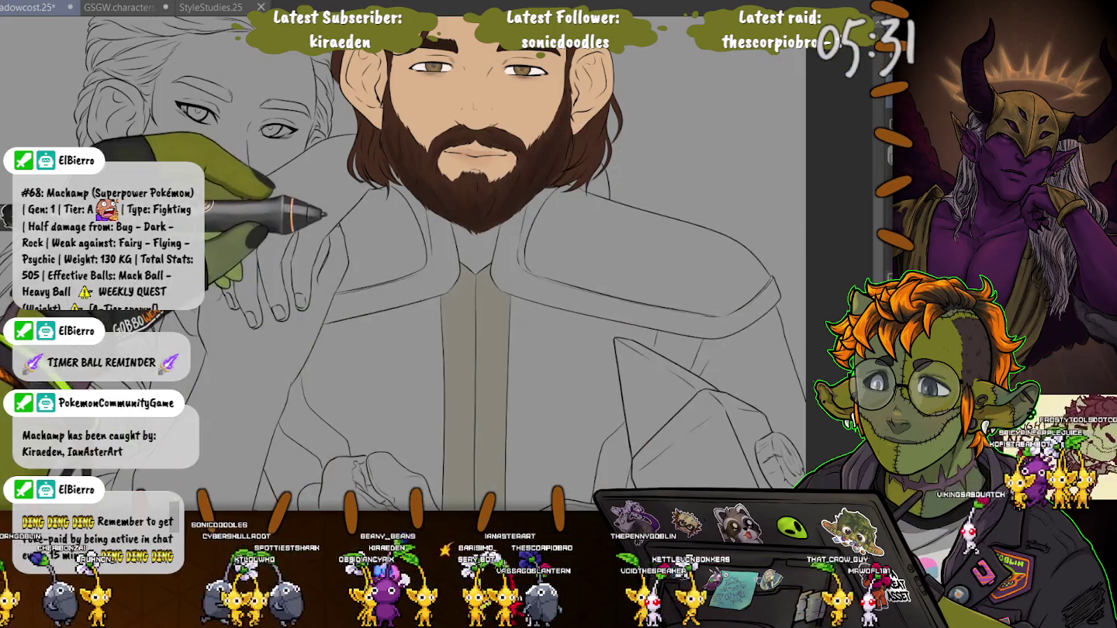
left_click(558, 373)
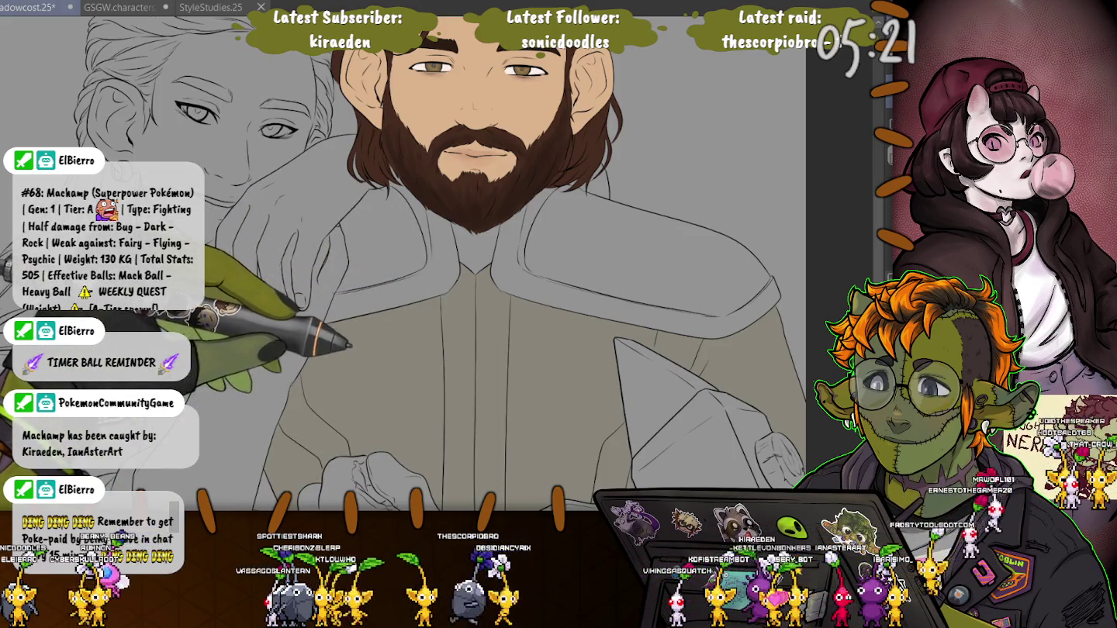
scroll(473, 263, "down", 3)
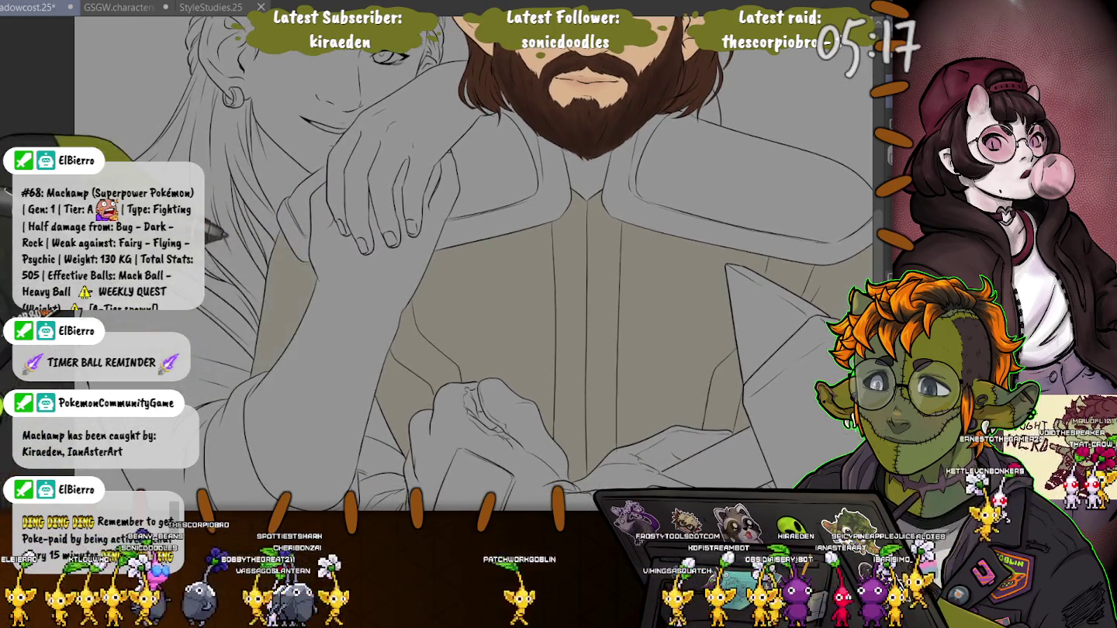
Step: Zoom to the clasped hands, repaint the coat's wrist cuff, and return to the faces
scroll(474, 264, "up", 3)
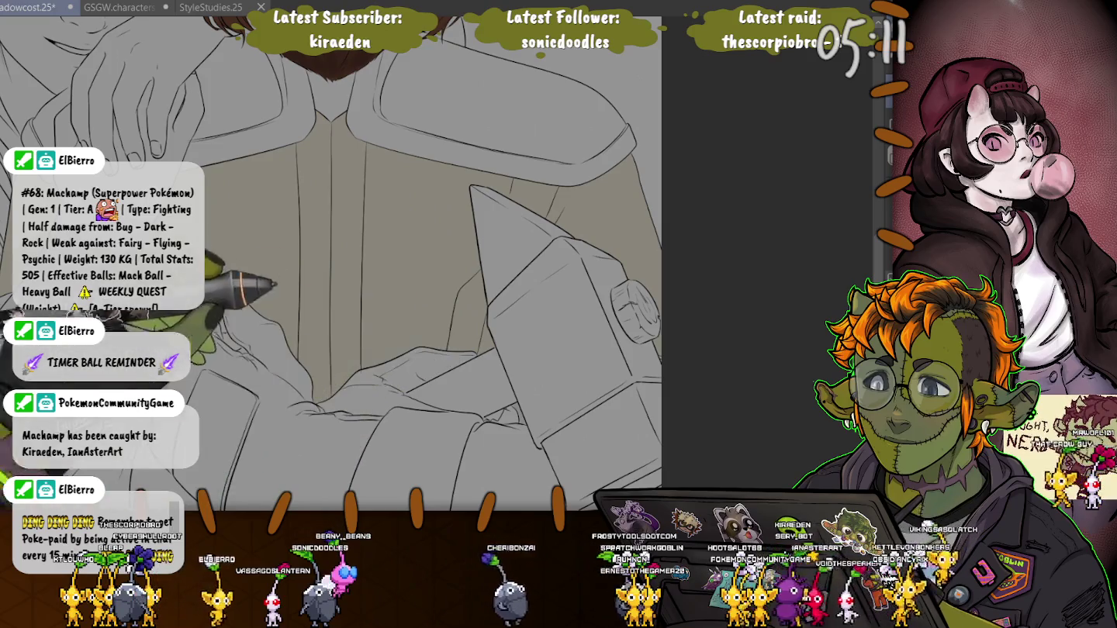
scroll(438, 264, "down", 3)
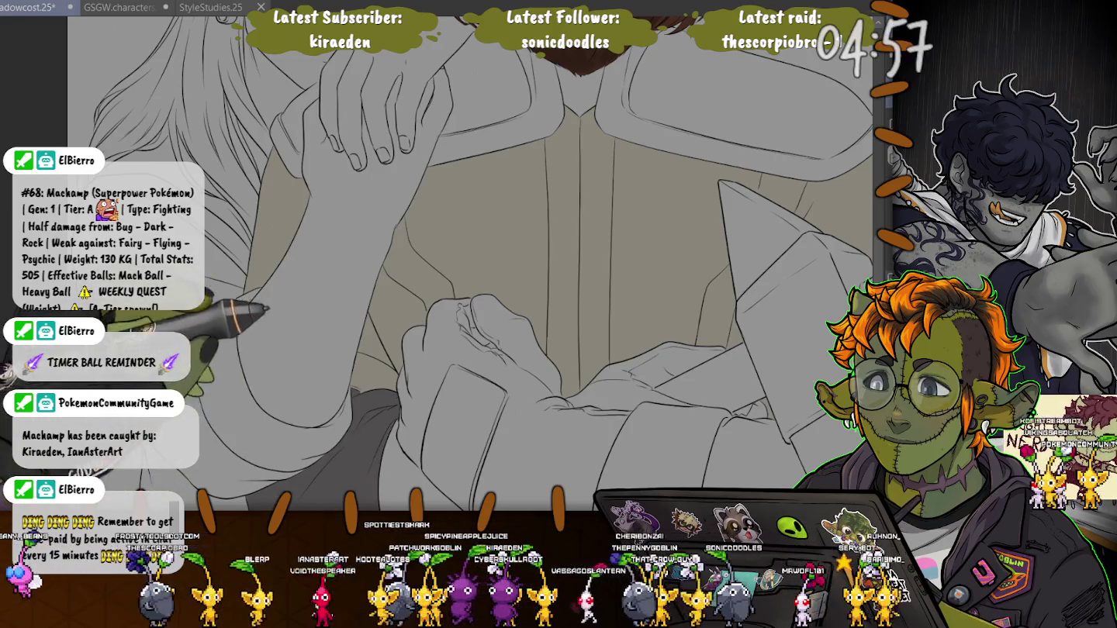
scroll(465, 264, "down", 2)
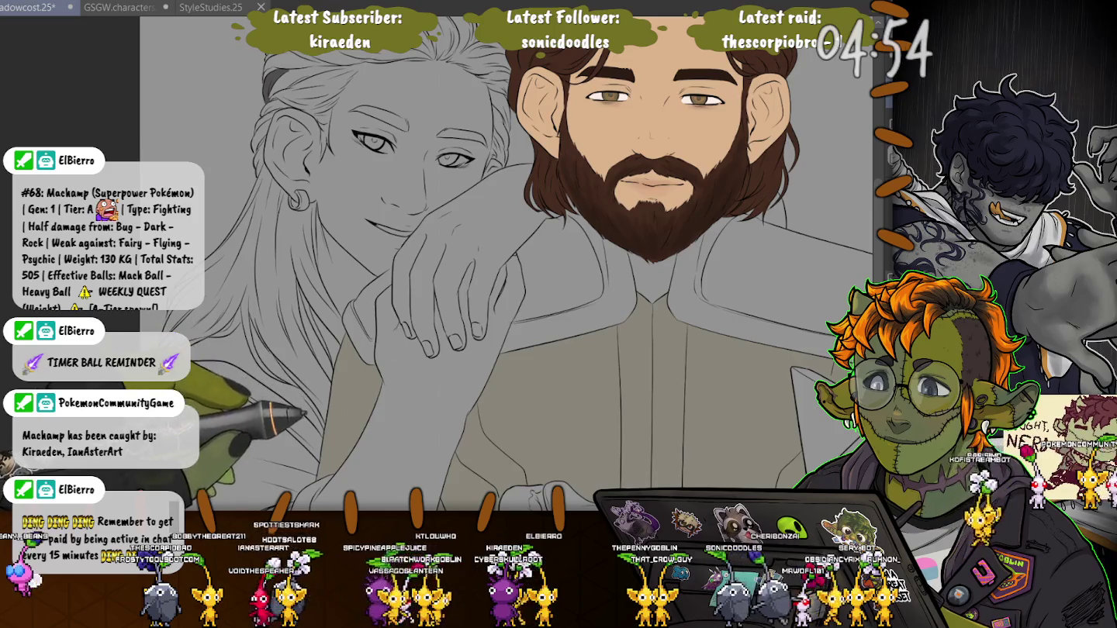
scroll(450, 295, "up", 3)
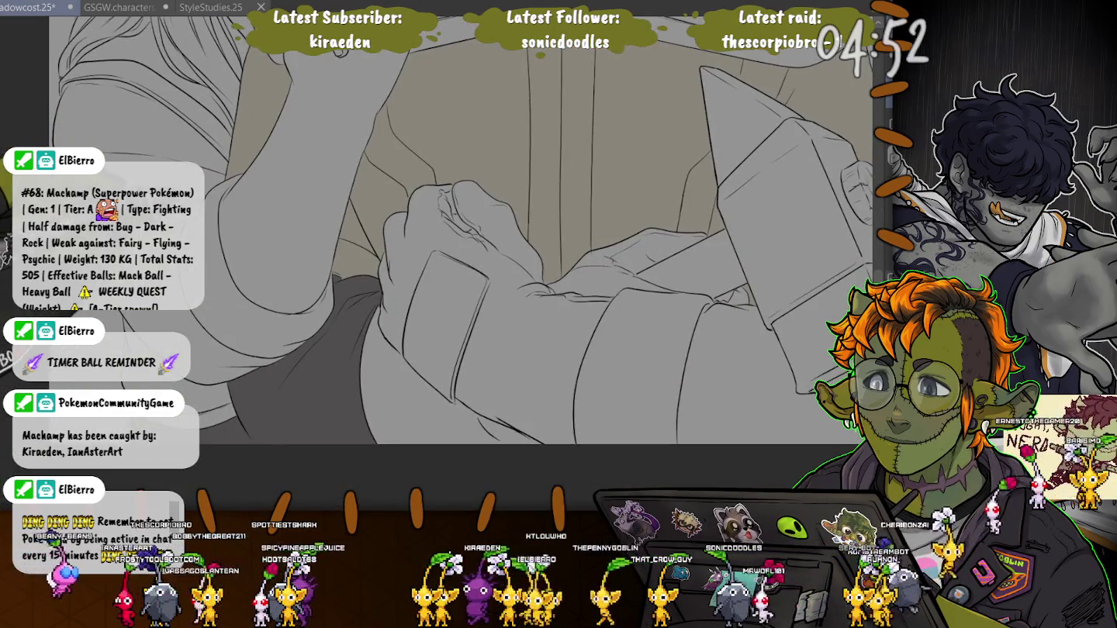
left_click_drag(451, 295, 473, 319)
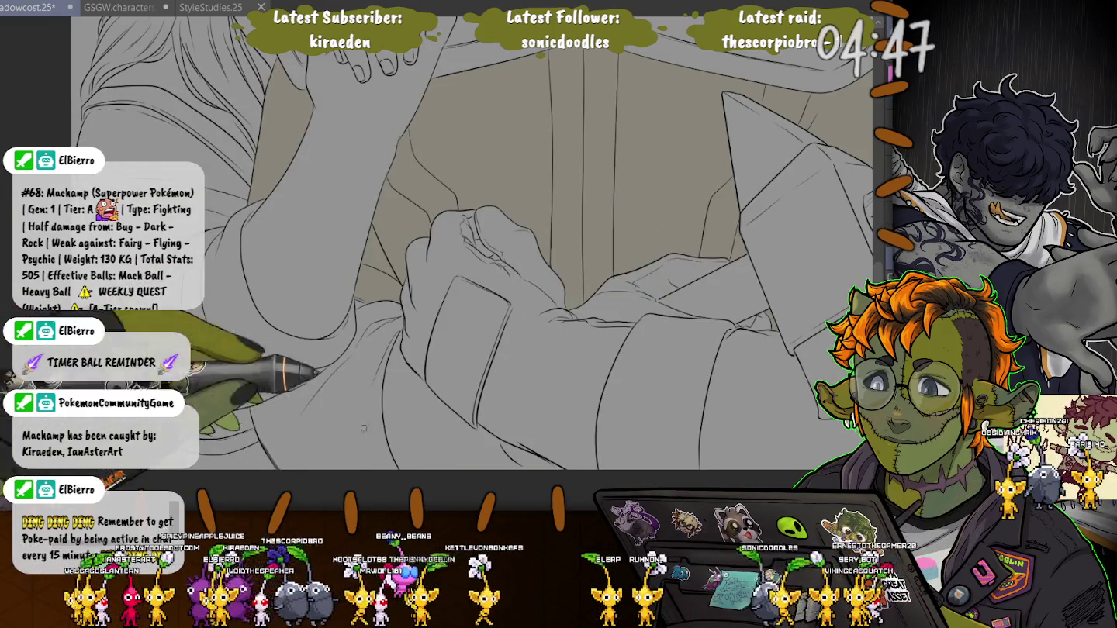
left_click_drag(363, 428, 332, 420)
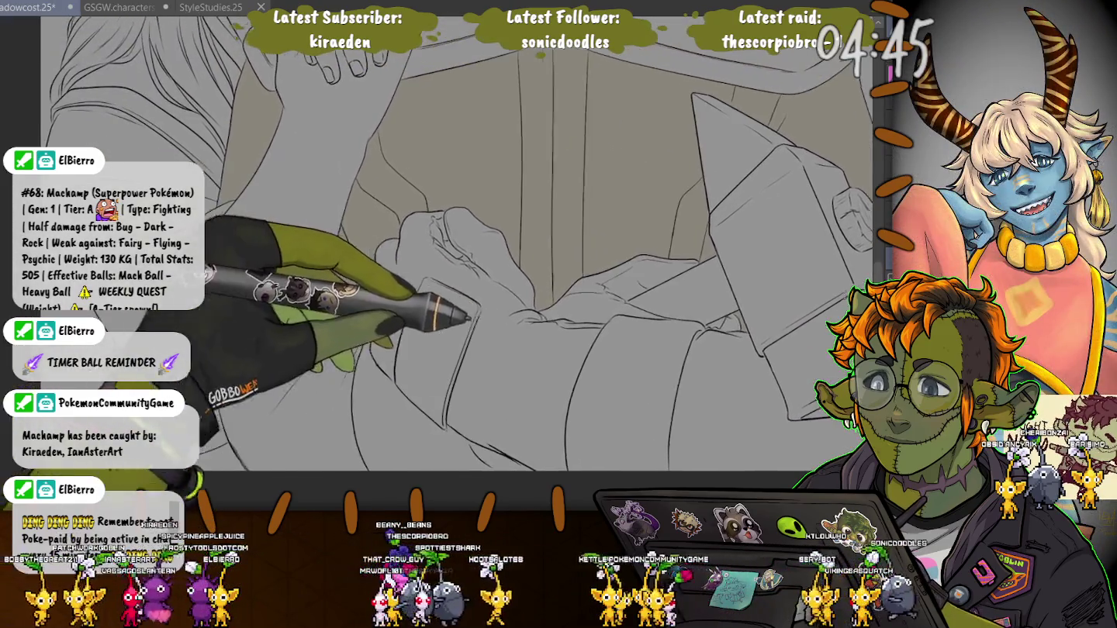
left_click_drag(450, 281, 404, 403)
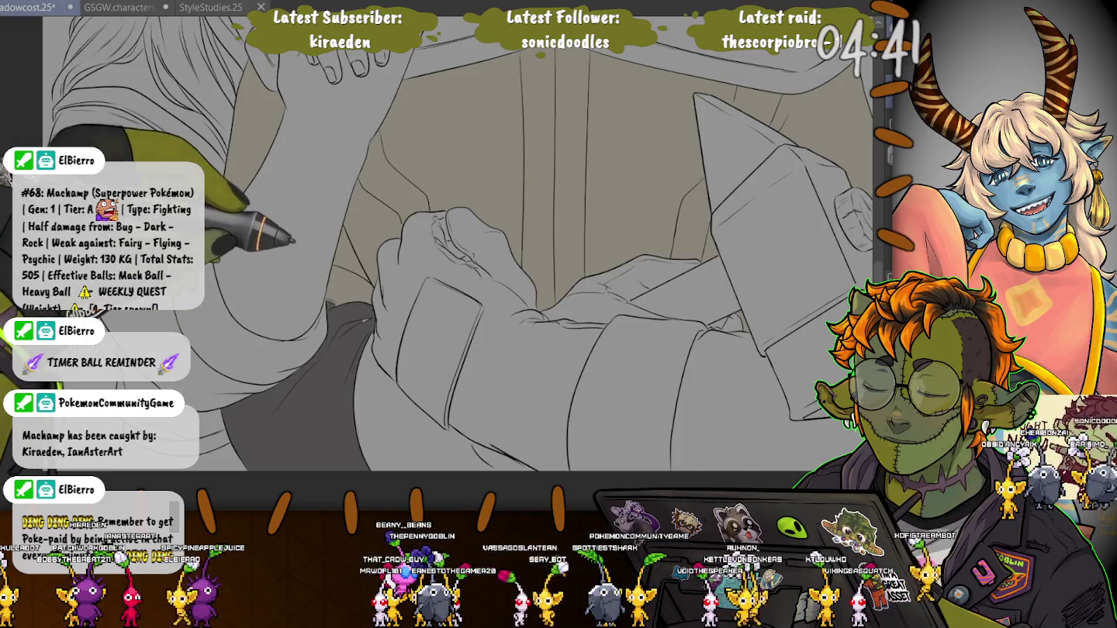
mouse_move(296, 241)
left_mouse_down()
mouse_move(365, 334)
mouse_move(430, 286)
left_mouse_up()
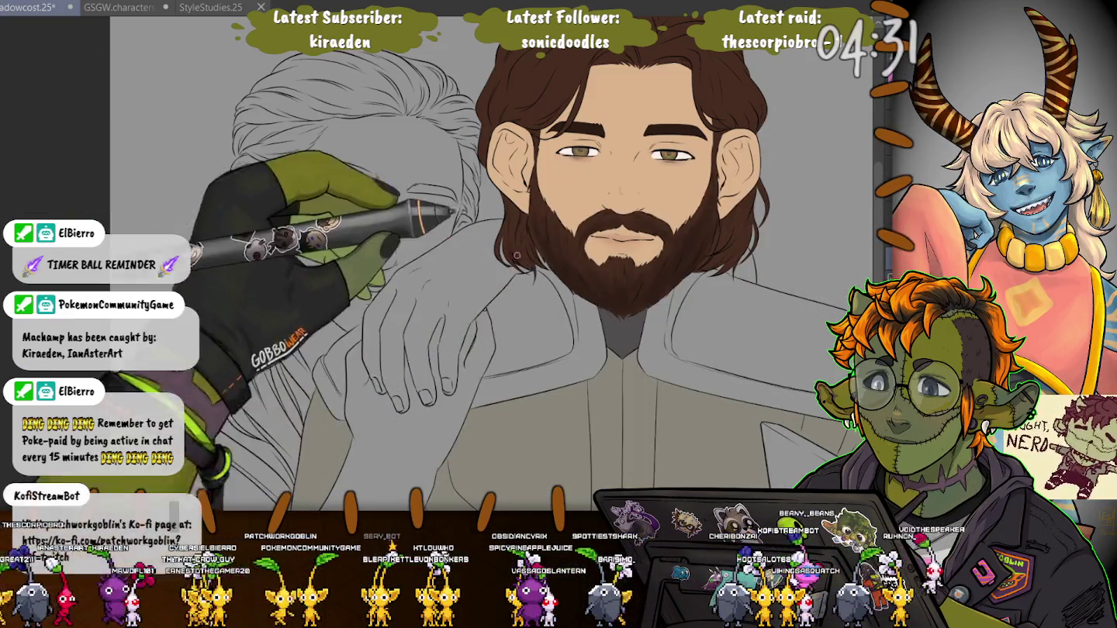
Step: Fill the man's coat shoulder panels with dark brown
left_click_drag(606, 506, 535, 340)
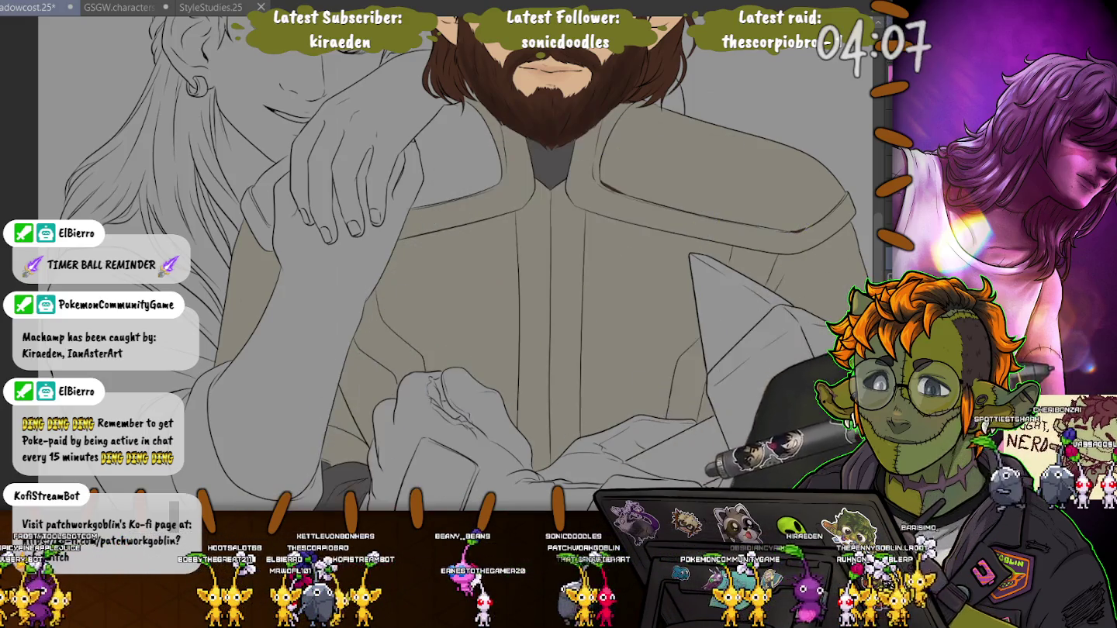
left_click(776, 168)
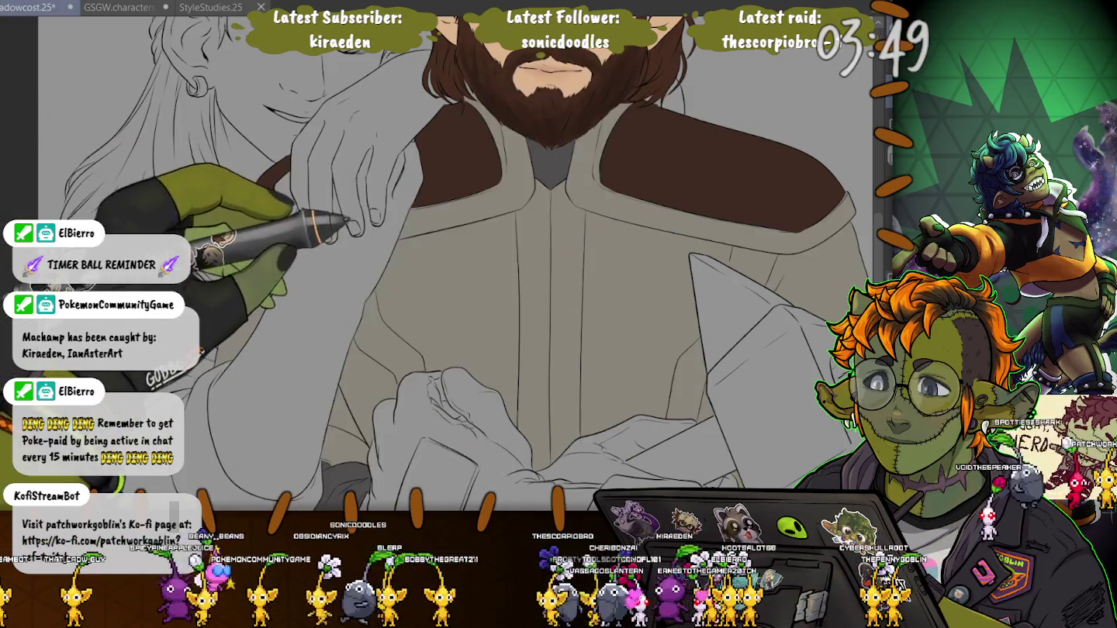
scroll(454, 264, "up", 3)
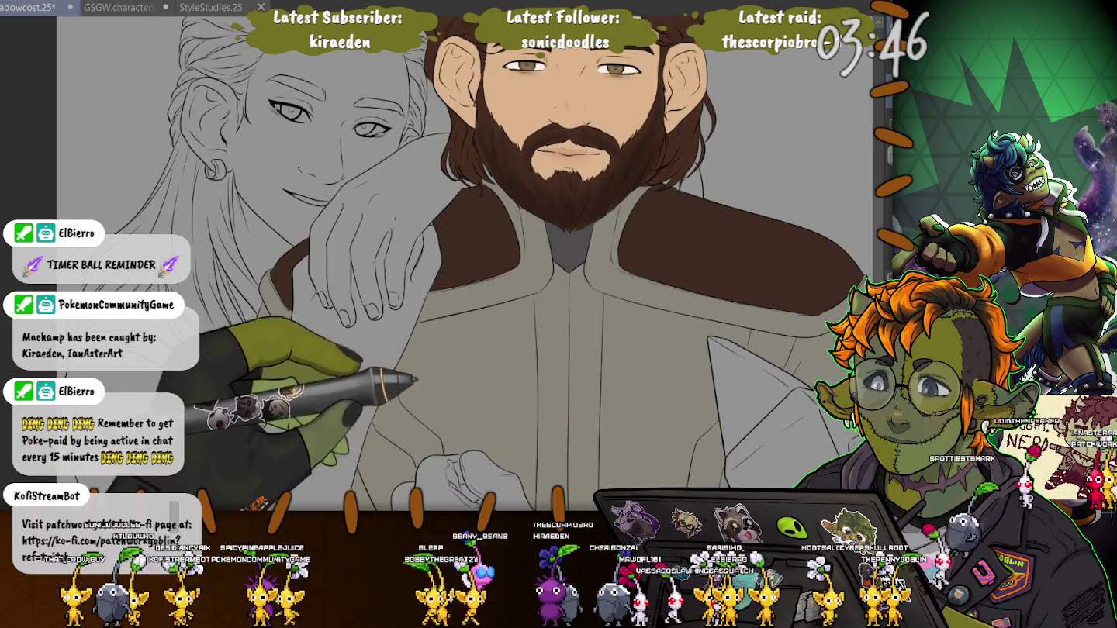
scroll(454, 263, "down", 3)
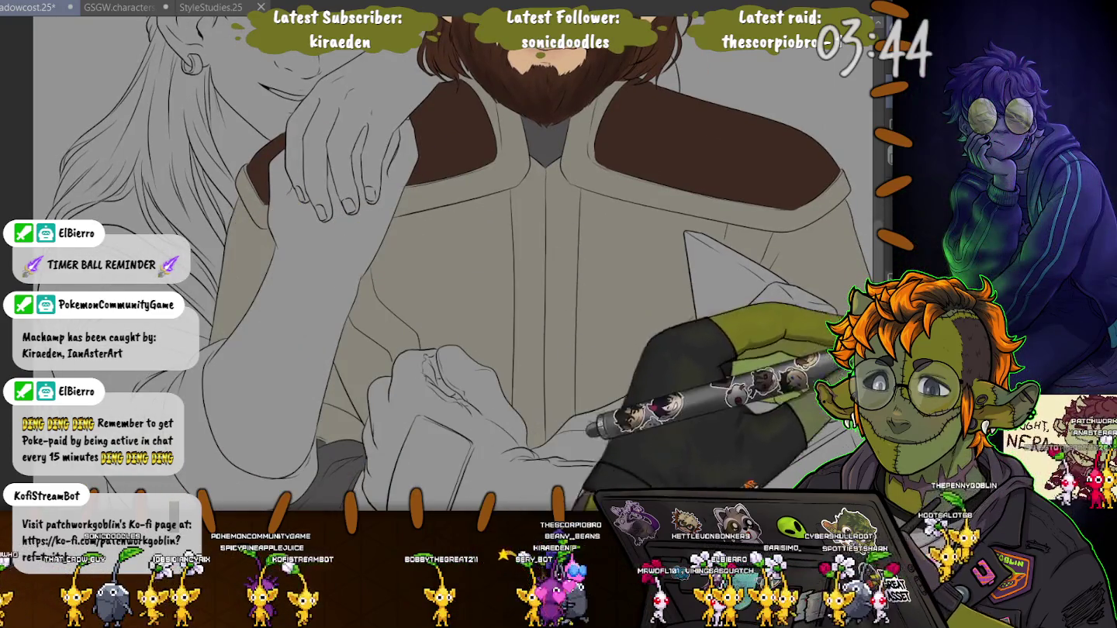
Step: Paint a light grey shirt patch, select the beige coat regions, then deselect
left_click_drag(381, 403, 504, 435)
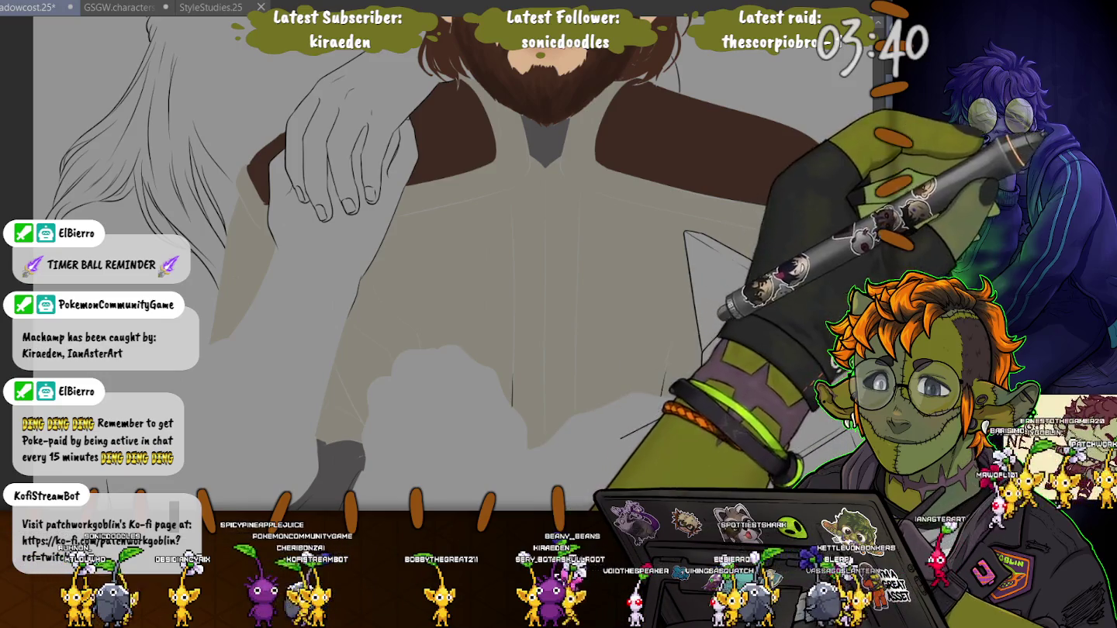
left_click(543, 311)
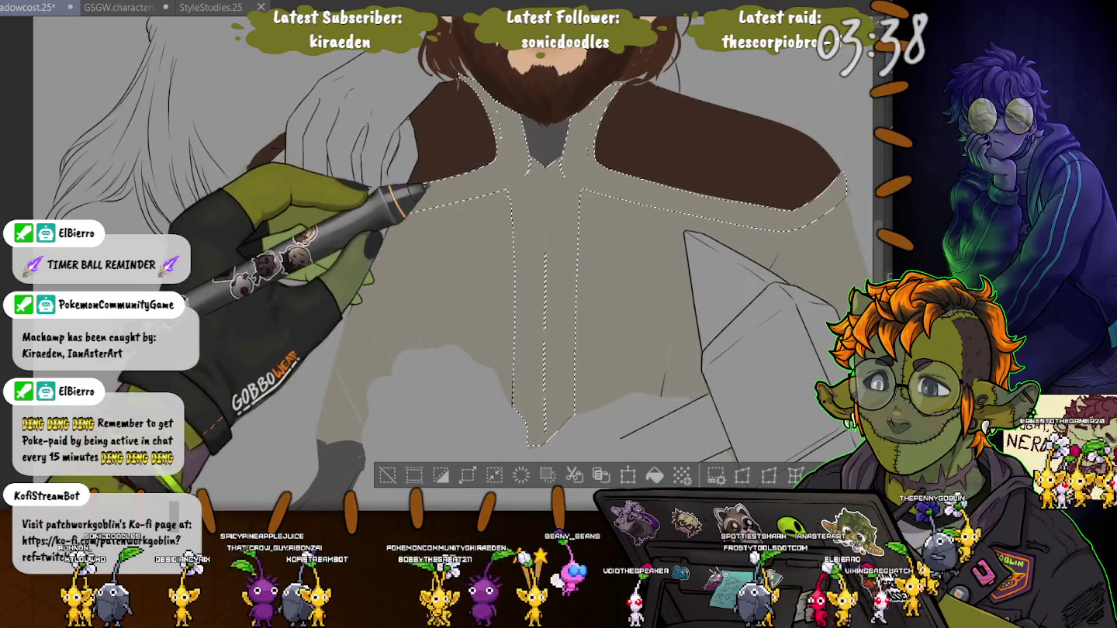
left_click(434, 295)
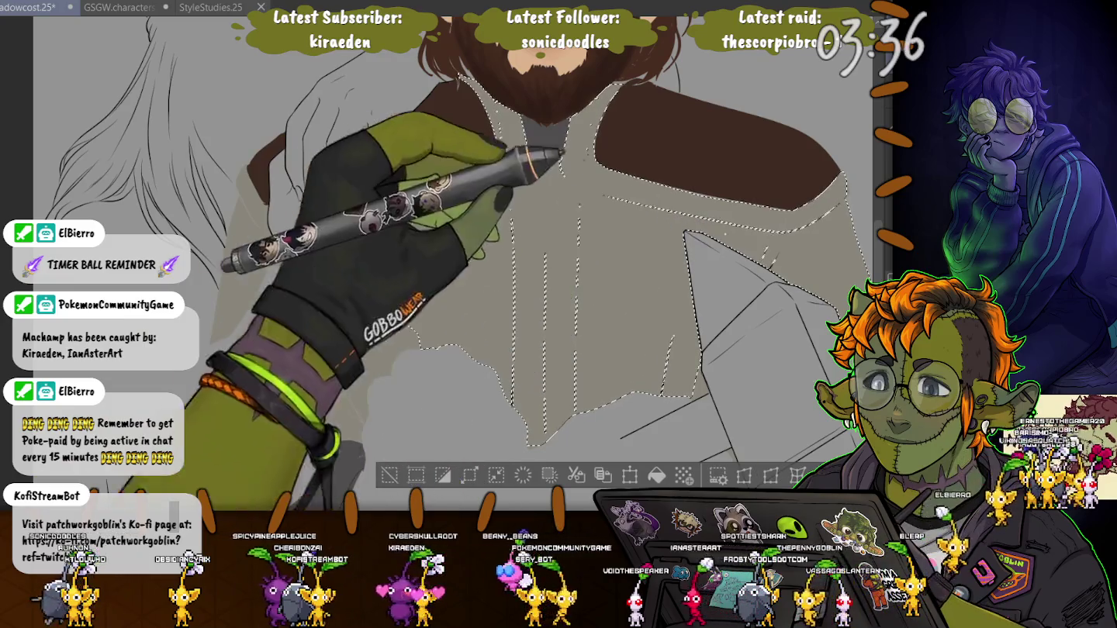
left_click(295, 296)
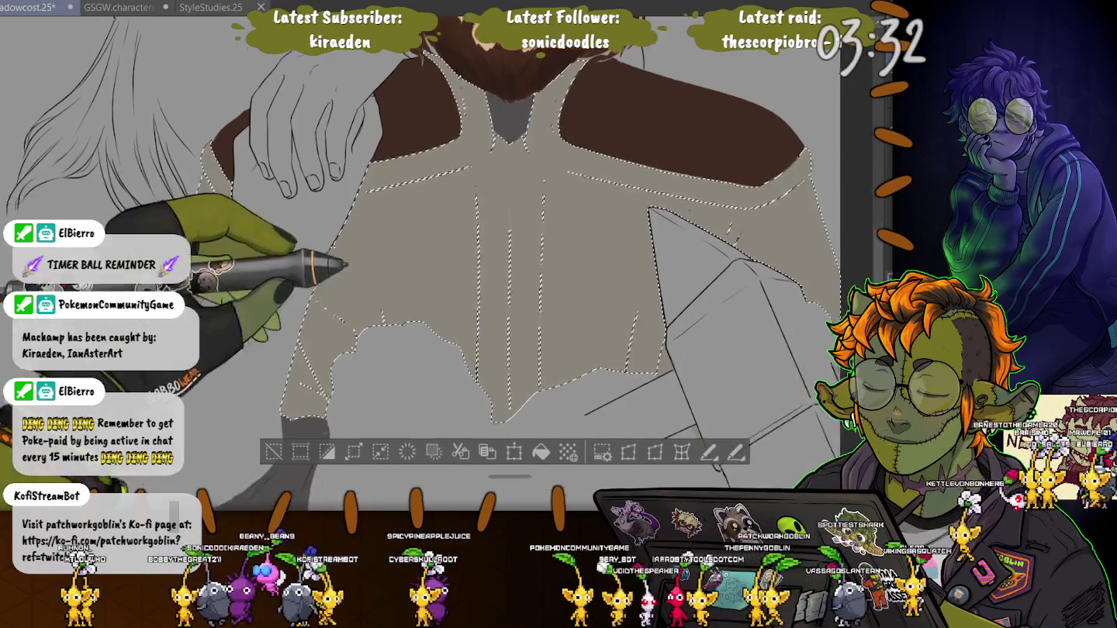
left_click_drag(311, 263, 186, 192)
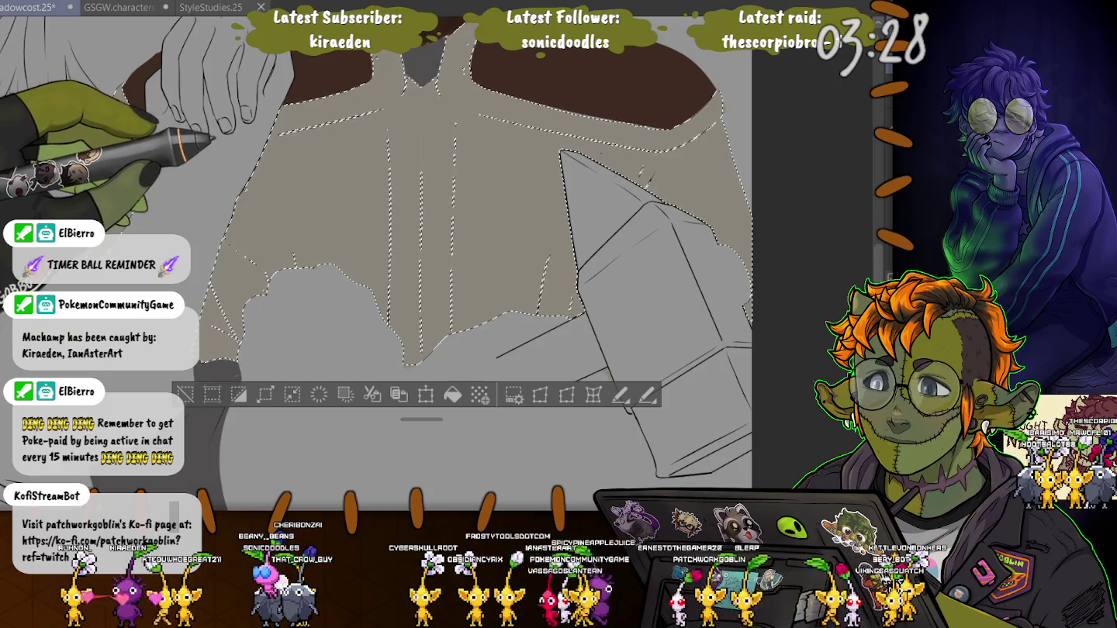
left_click(170, 217)
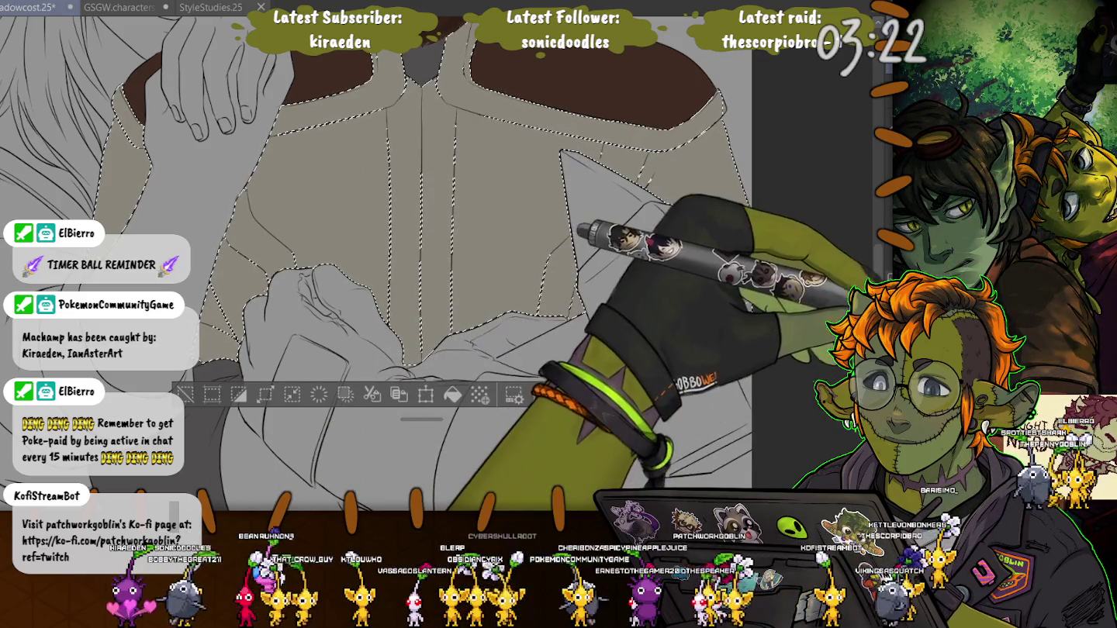
key("ctrl+d")
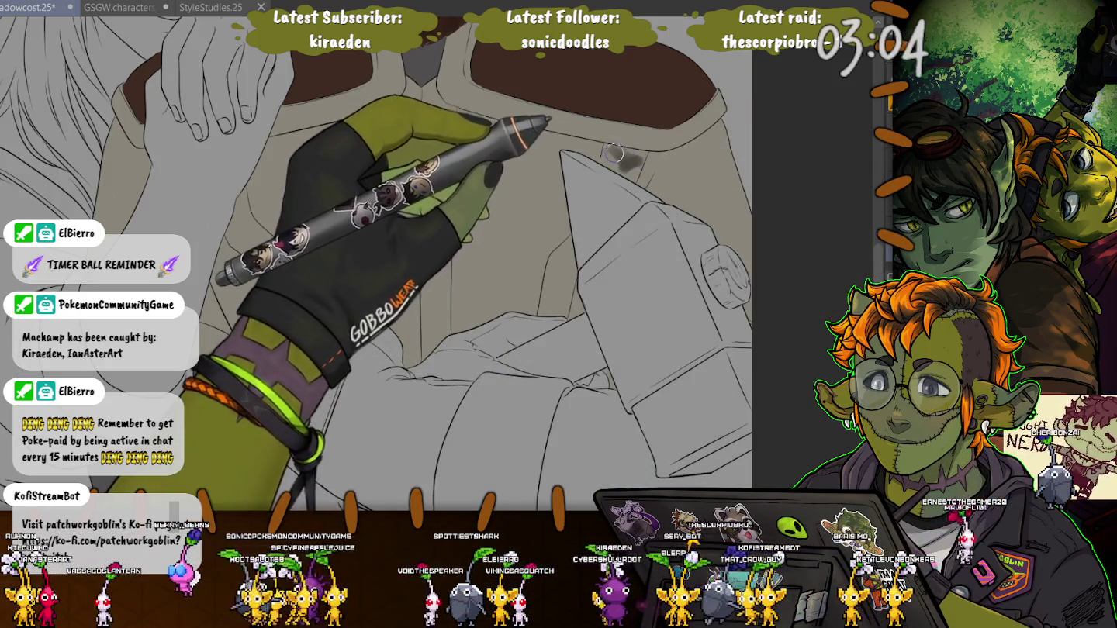
Step: Brush grey shading under and along the collar, carrying it leftward
left_click_drag(634, 157, 606, 132)
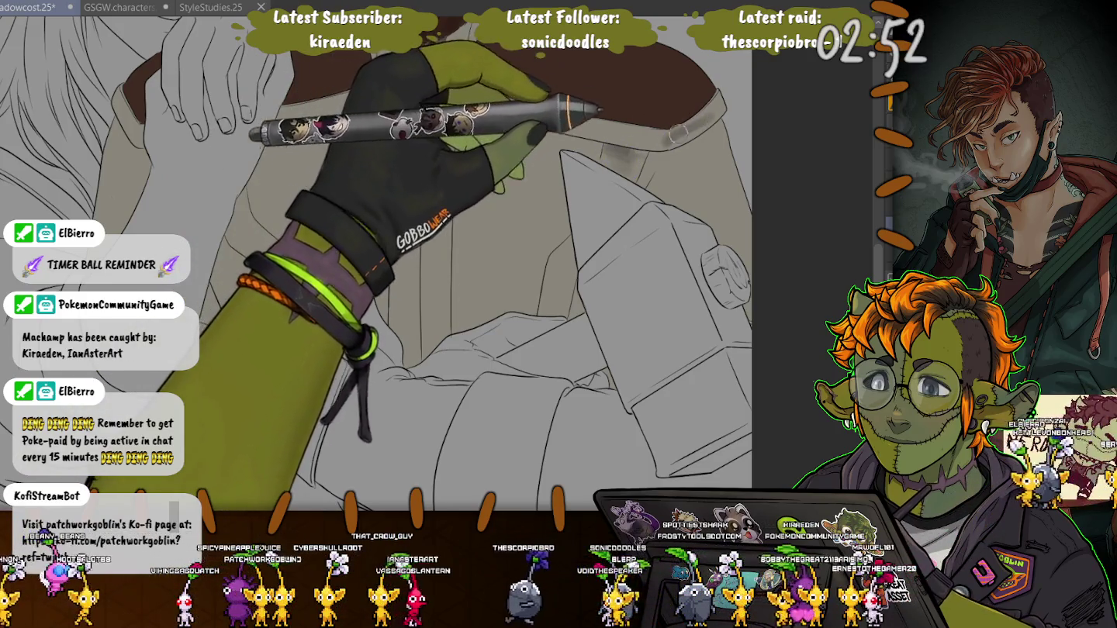
left_click_drag(707, 109, 527, 114)
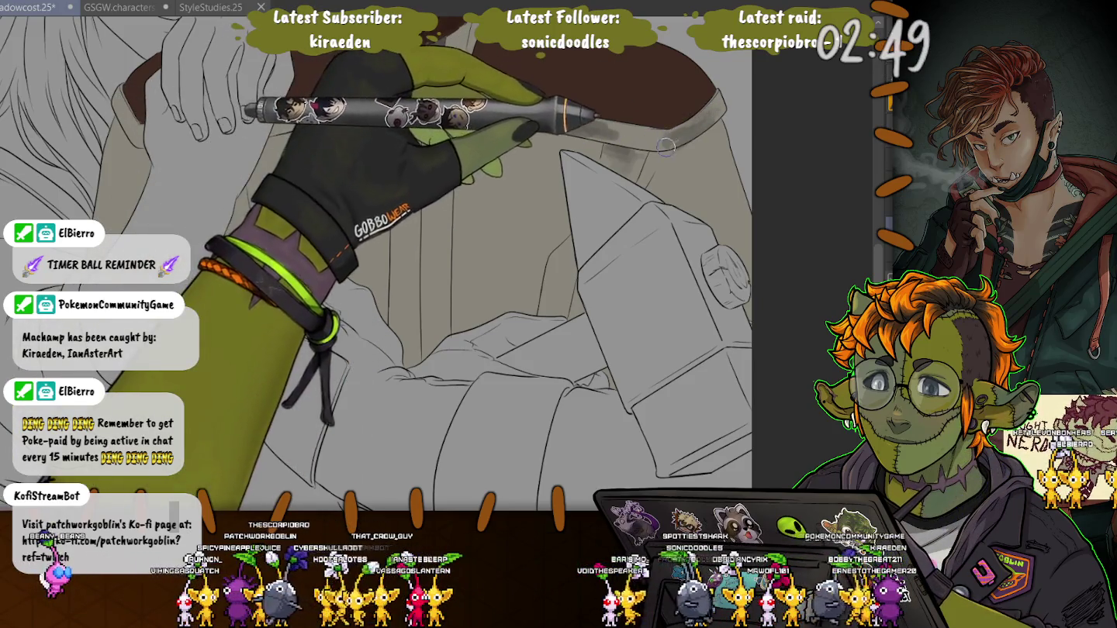
left_click_drag(663, 137, 526, 116)
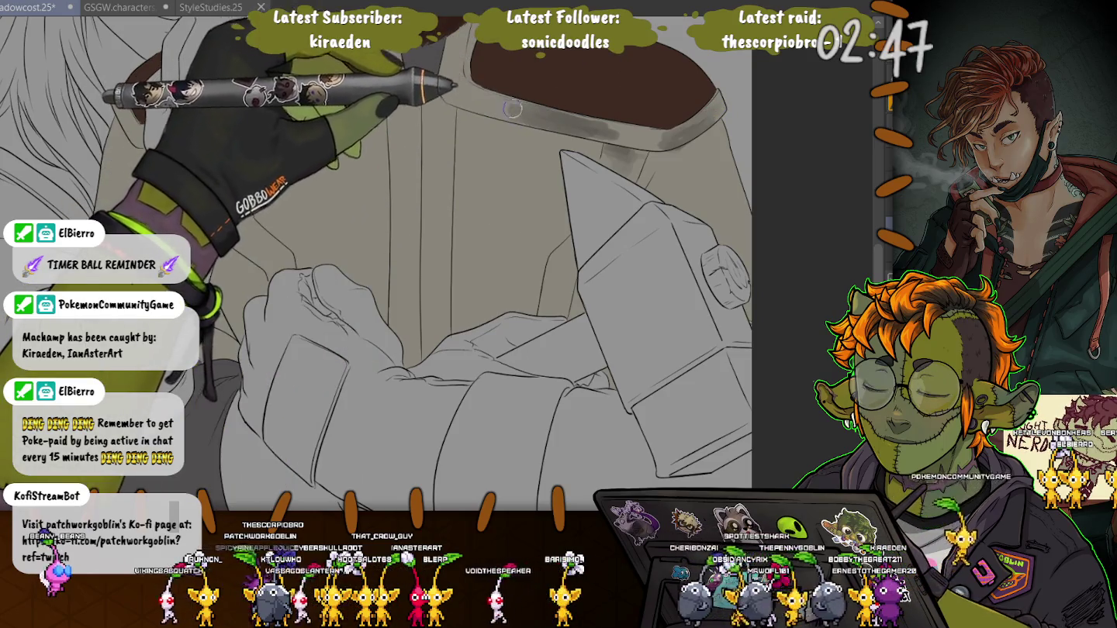
left_click_drag(604, 136, 455, 84)
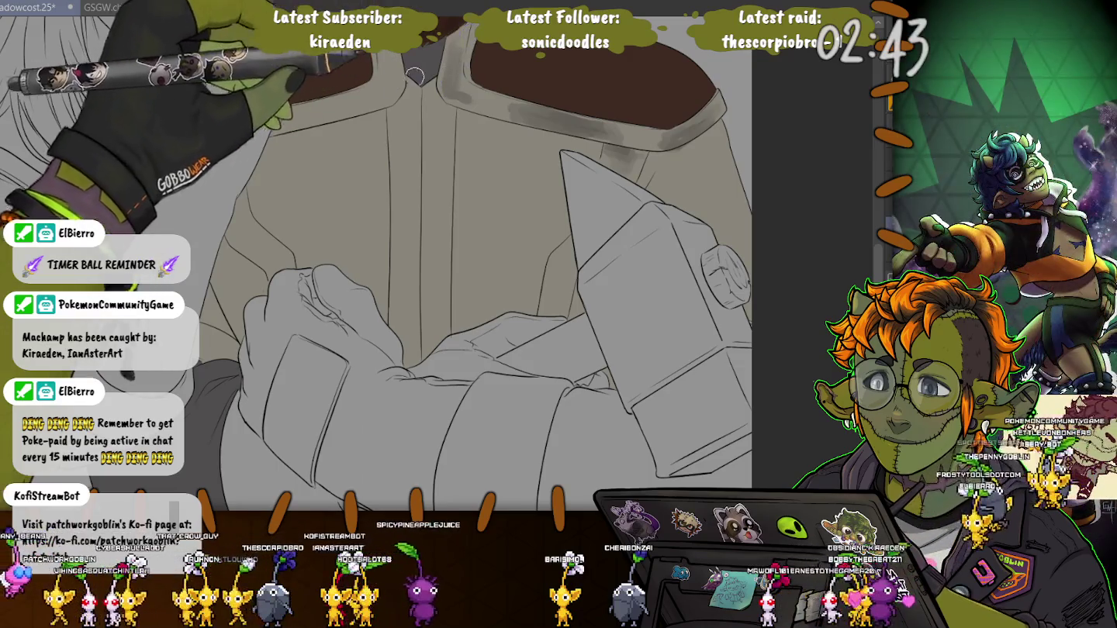
left_click_drag(448, 94, 467, 198)
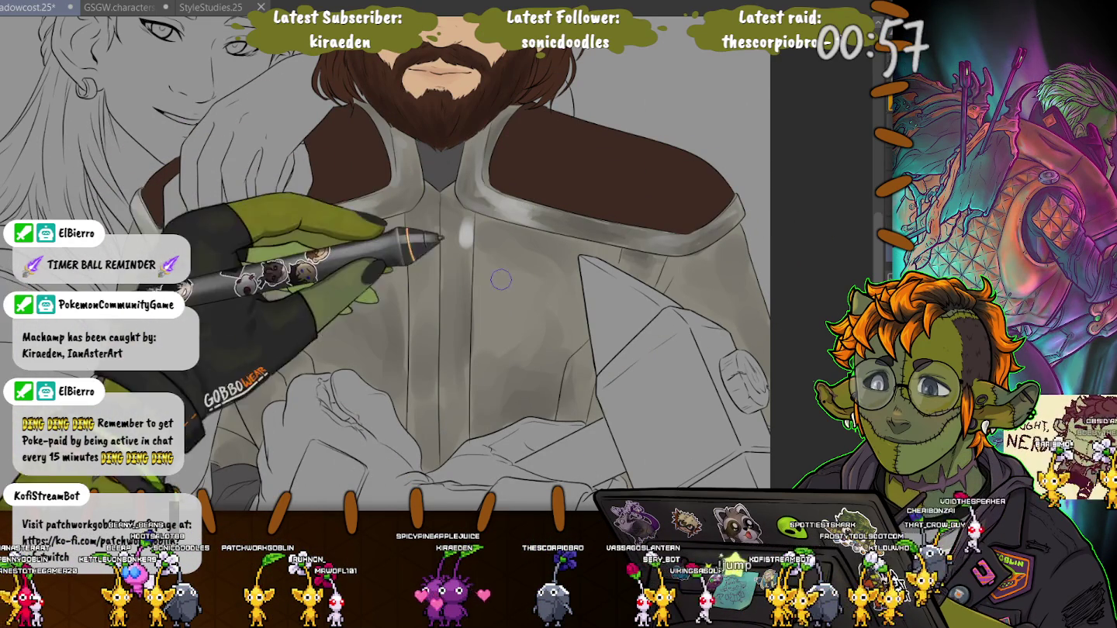
Step: Dab a white highlight on the coat's chest
left_click_drag(501, 304, 507, 294)
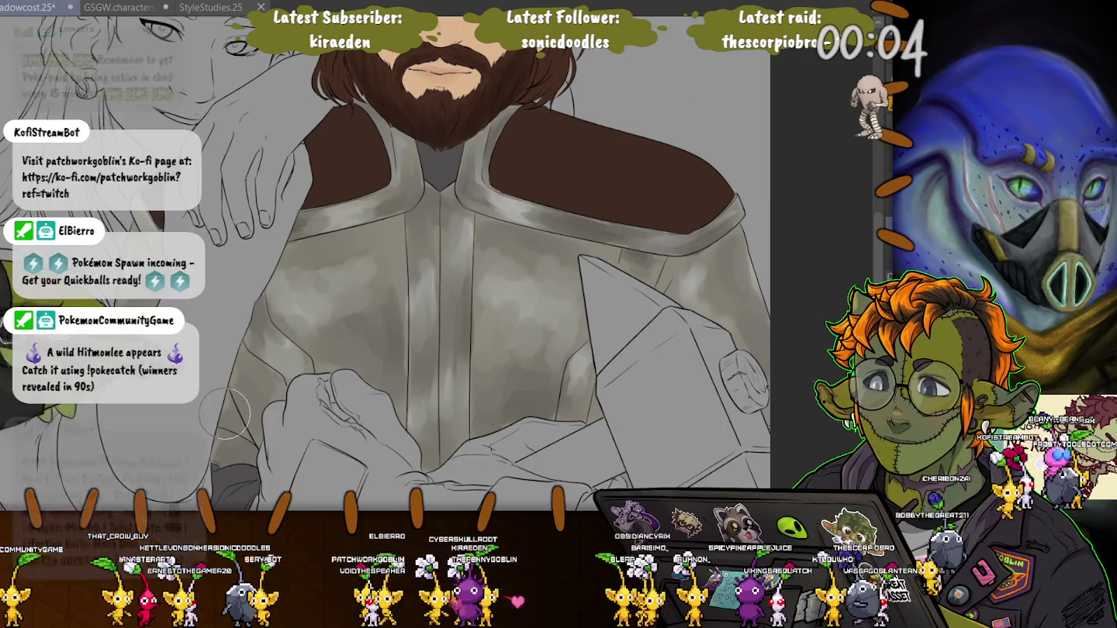
Step: Darken the grime on the coat's right chest, then pan back to the man's face
left_click_drag(535, 256, 591, 233)
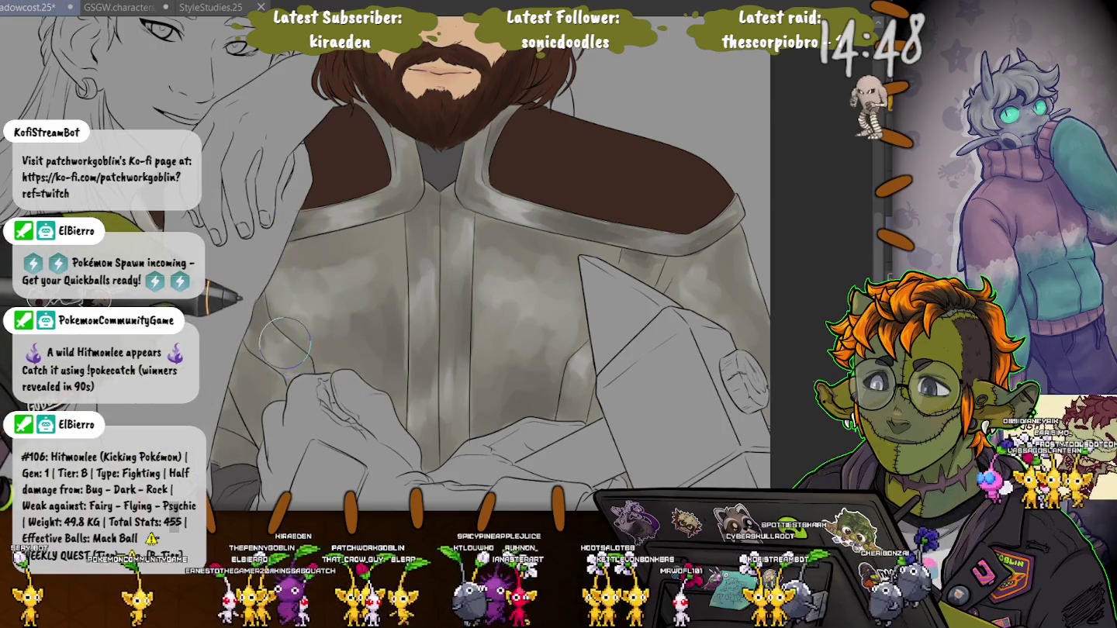
left_click_drag(286, 341, 378, 508)
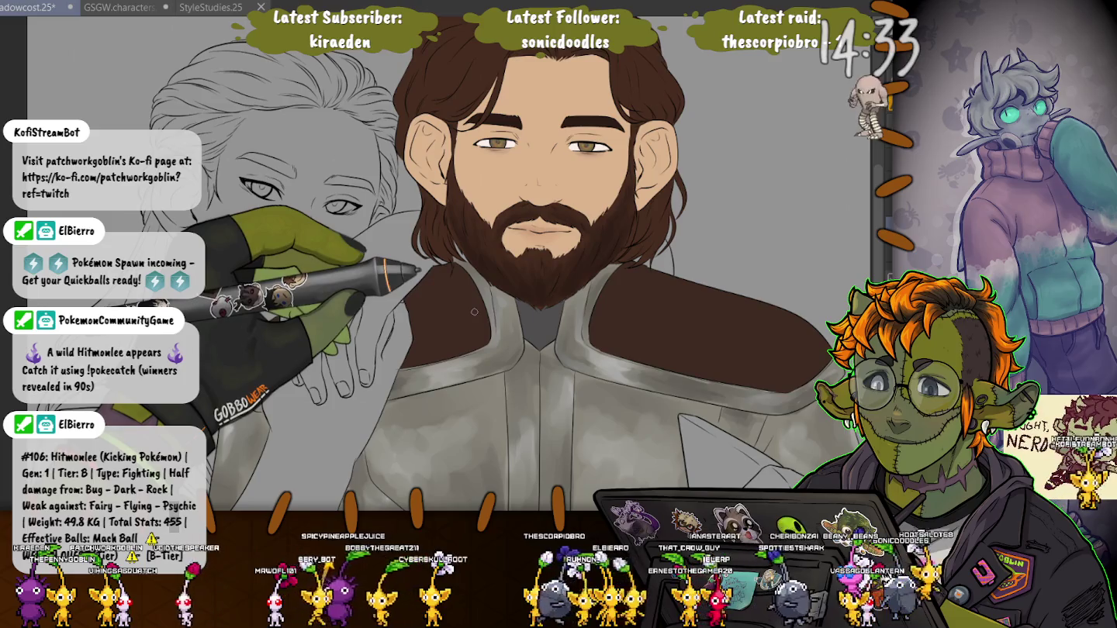
scroll(488, 288, "down", 3)
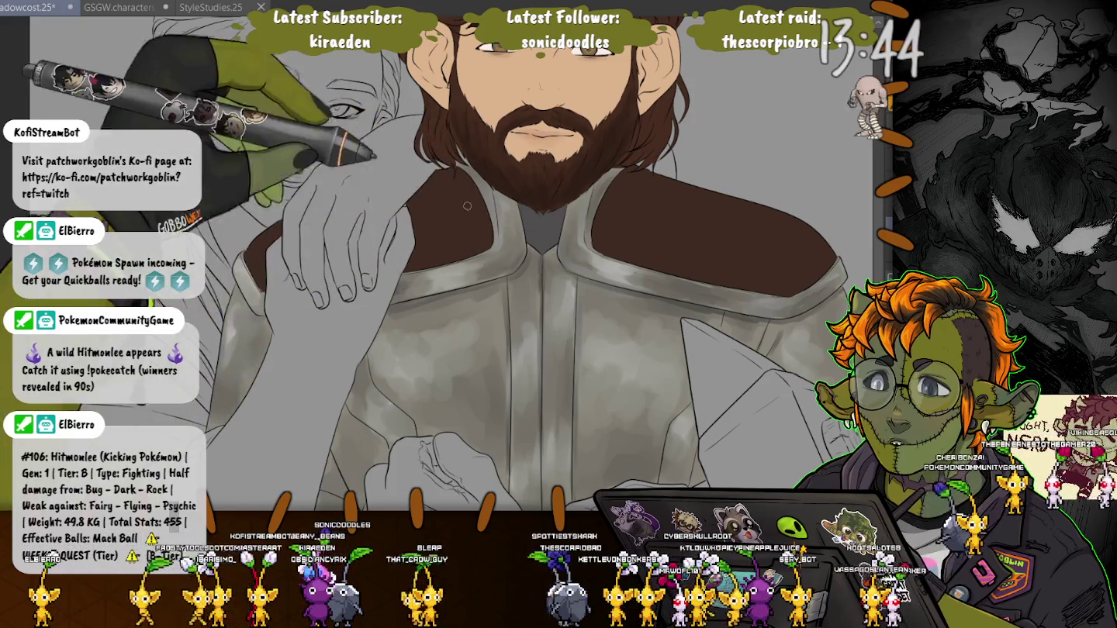
Step: Move down the coat and select a small area below the hammer for grime texture
scroll(512, 231, "down", 3)
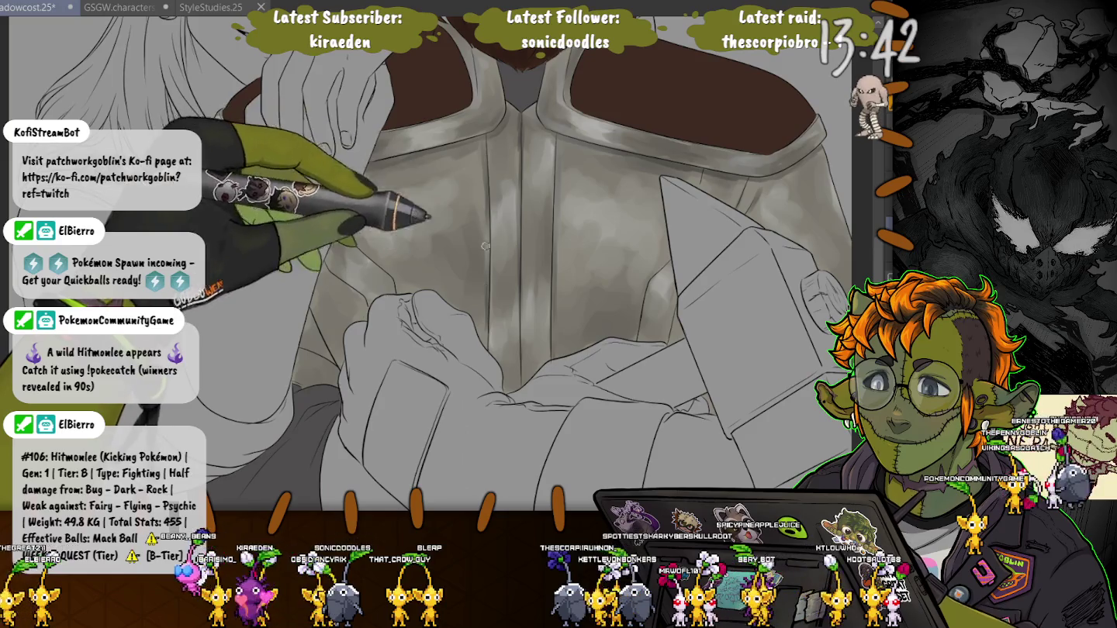
scroll(485, 277, "down", 1)
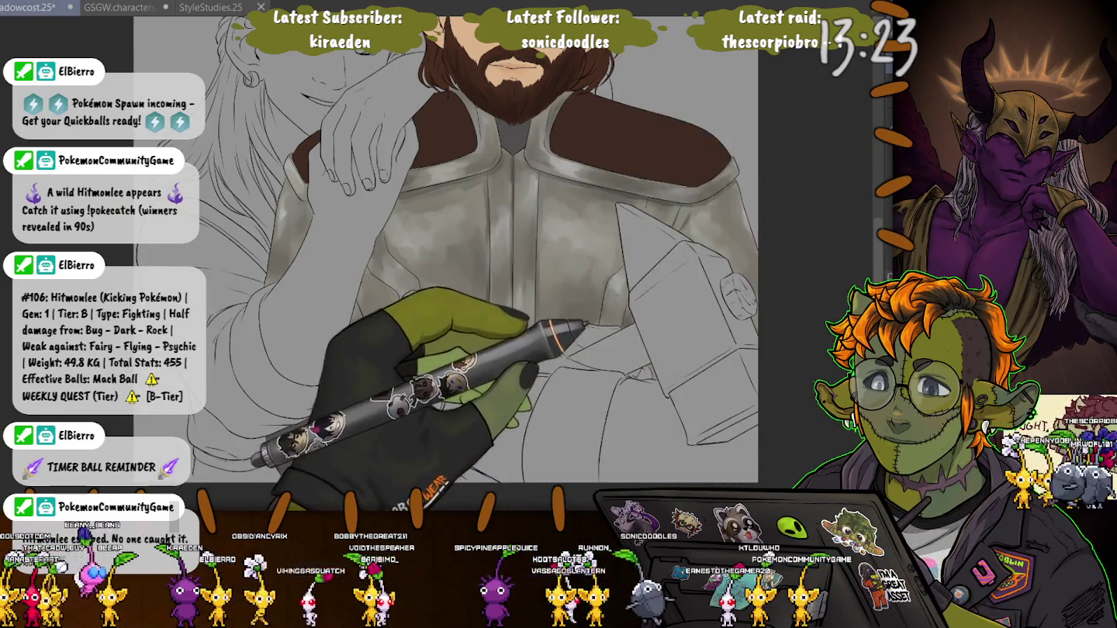
left_click_drag(621, 206, 652, 369)
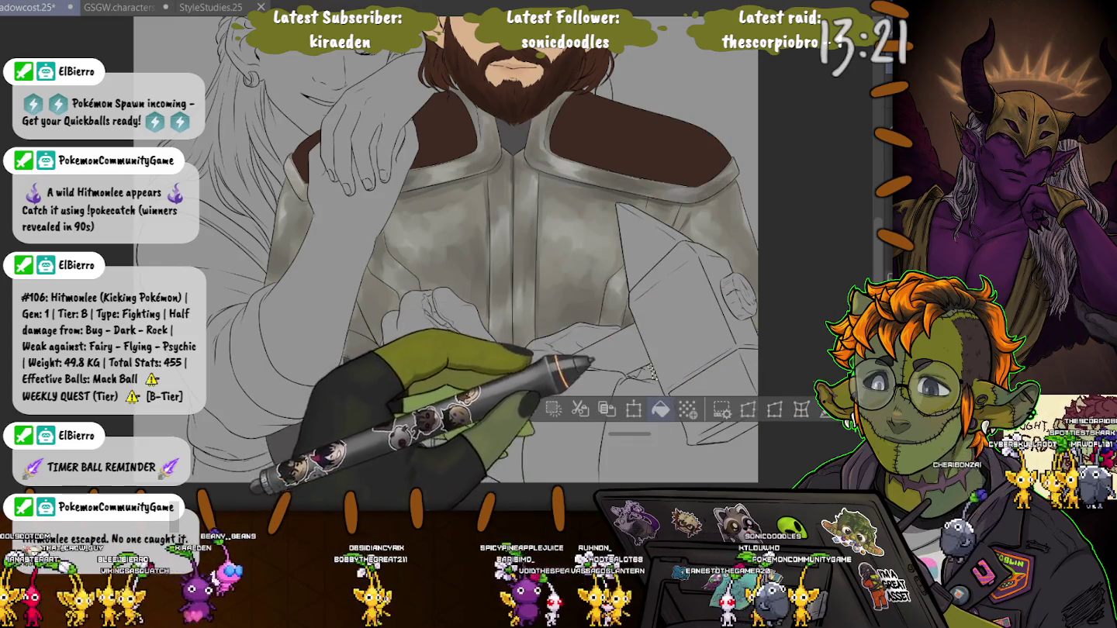
Step: Add a dark grey grime mark below the hammer, then fill the clasped hands flat brown
key("ctrl+d")
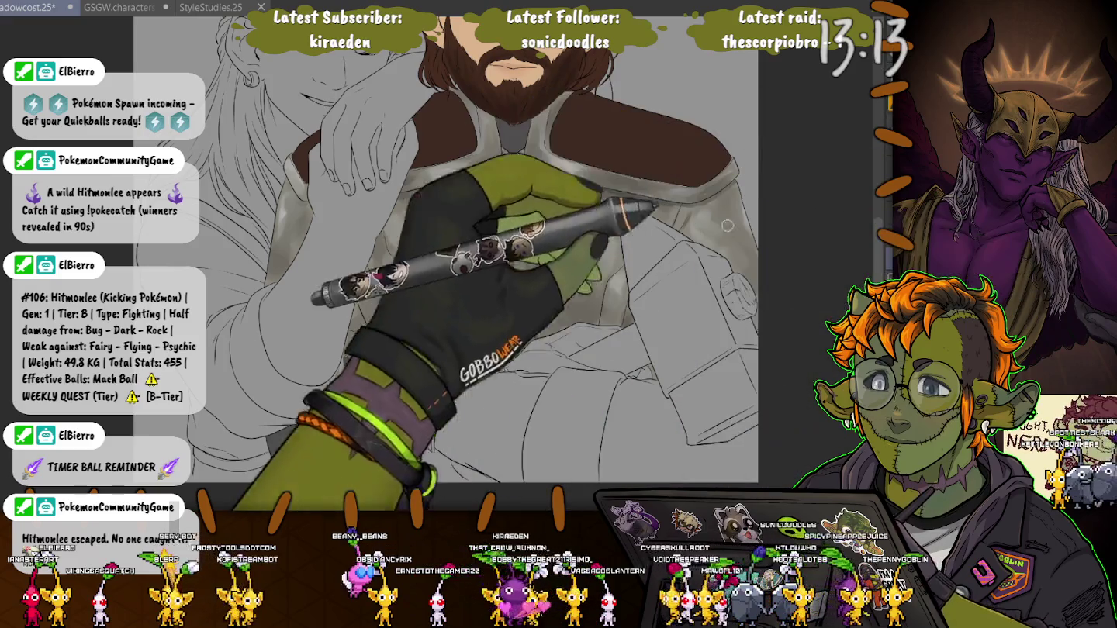
left_click(652, 374)
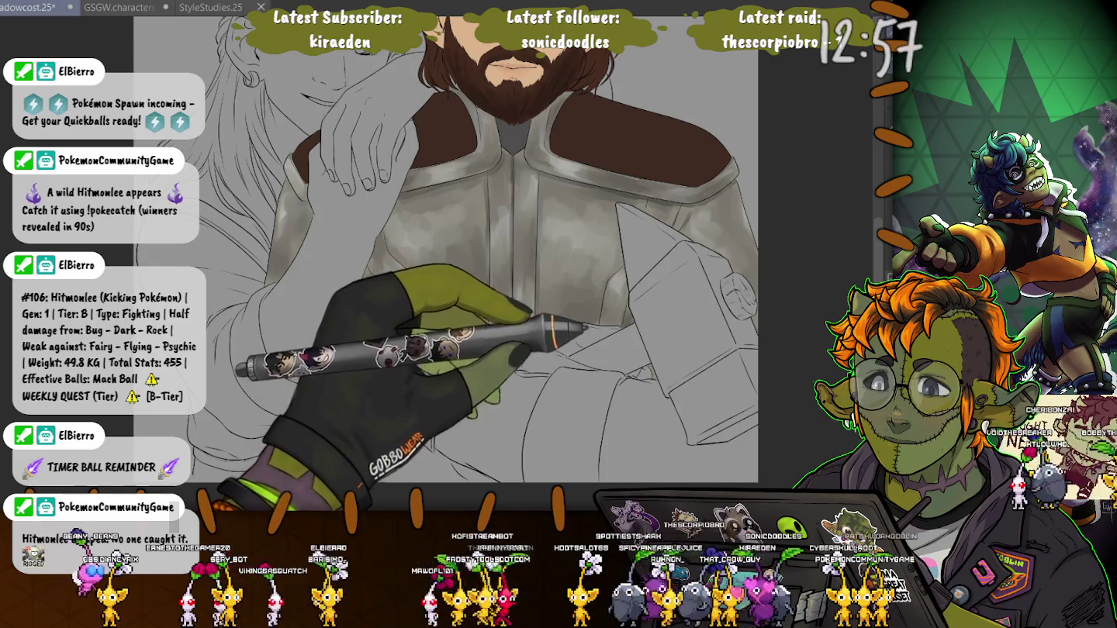
left_click_drag(647, 368, 653, 376)
key("ctrl+d")
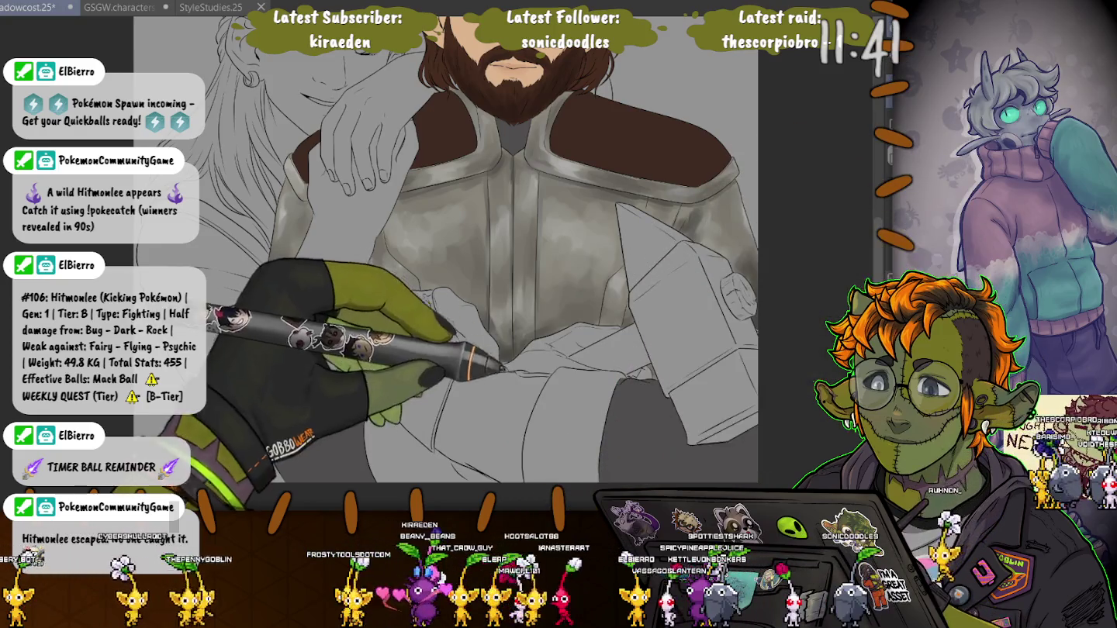
left_click(497, 408)
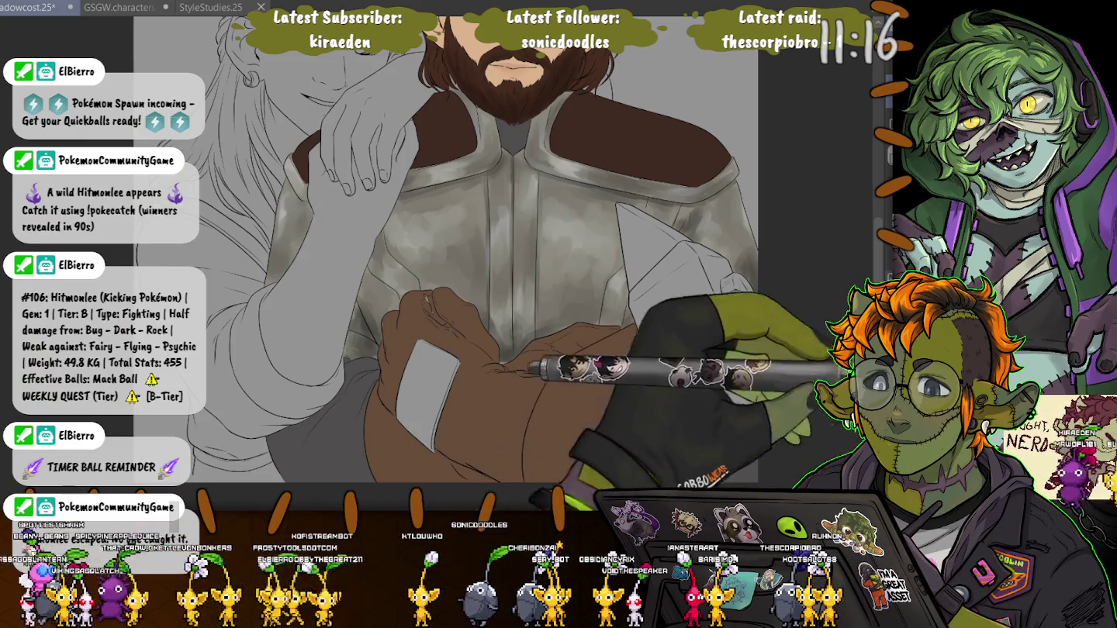
Step: Fill the bandage patch on the brown hand with tan, redoing the first attempt
left_click(427, 391)
key("ctrl+z")
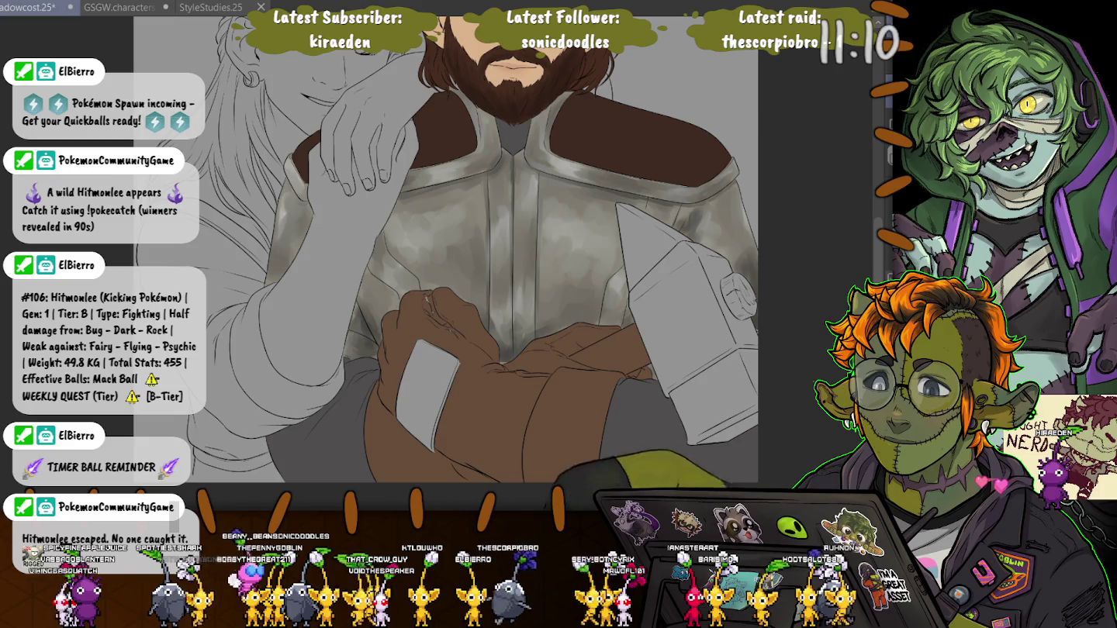
left_click(427, 392)
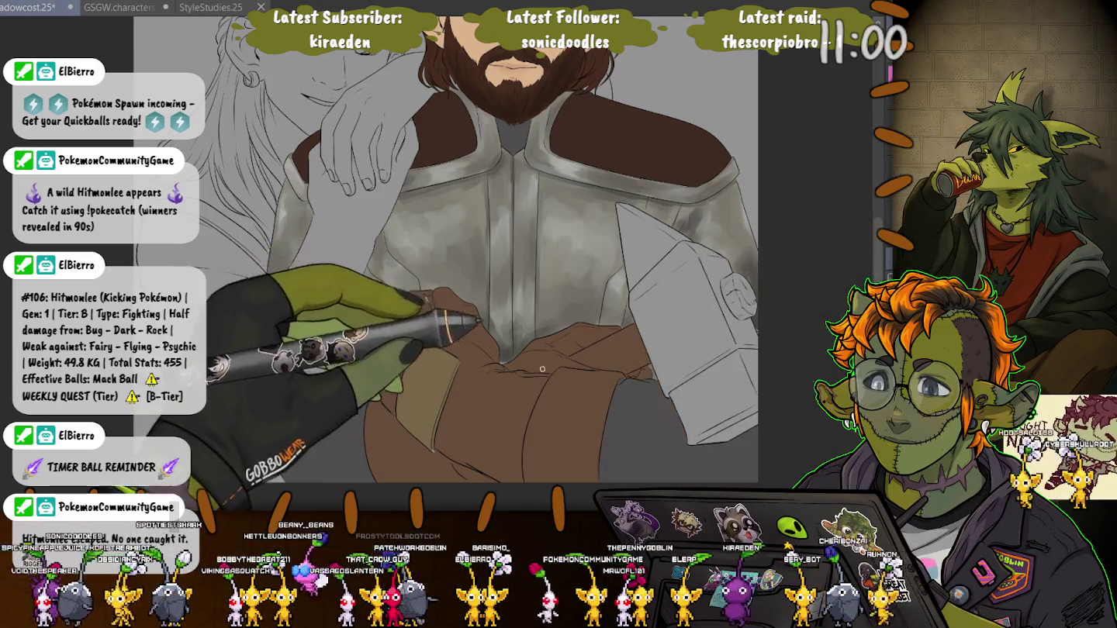
scroll(643, 306, "up", 3)
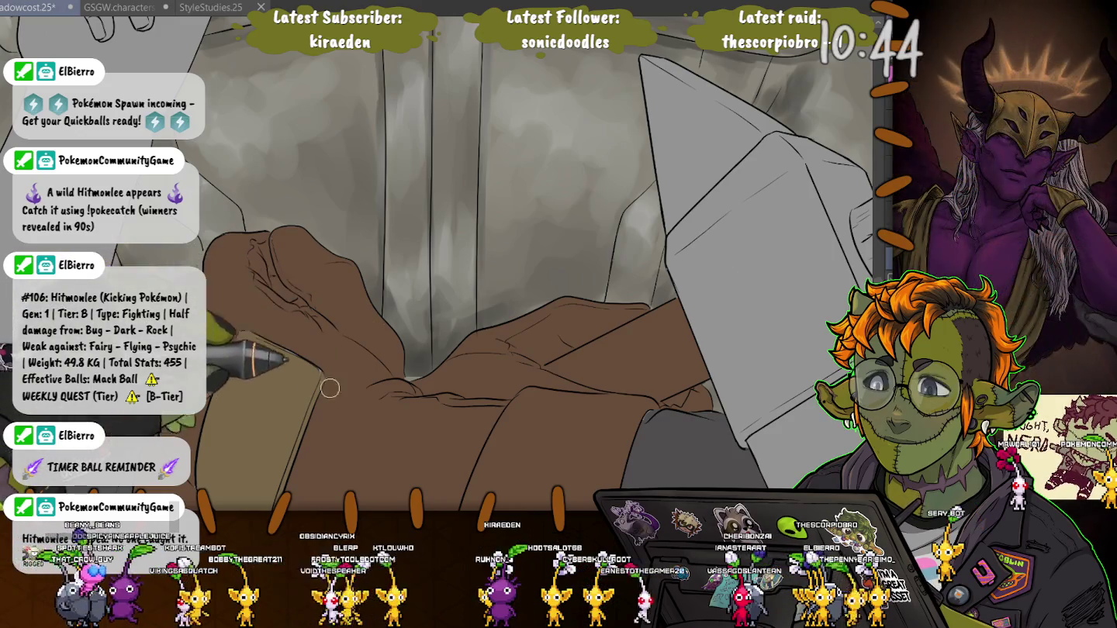
Step: Pan from the upper background folds to the hammer's end cap for tan wood-grain colouring
scroll(314, 358, "down", 5)
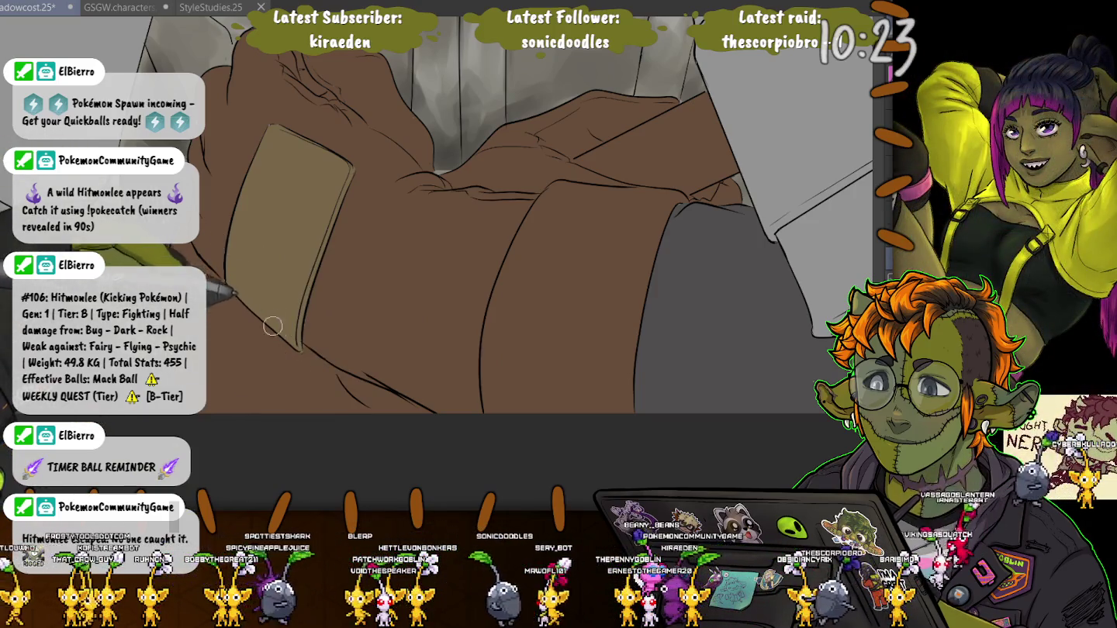
left_click_drag(273, 326, 292, 477)
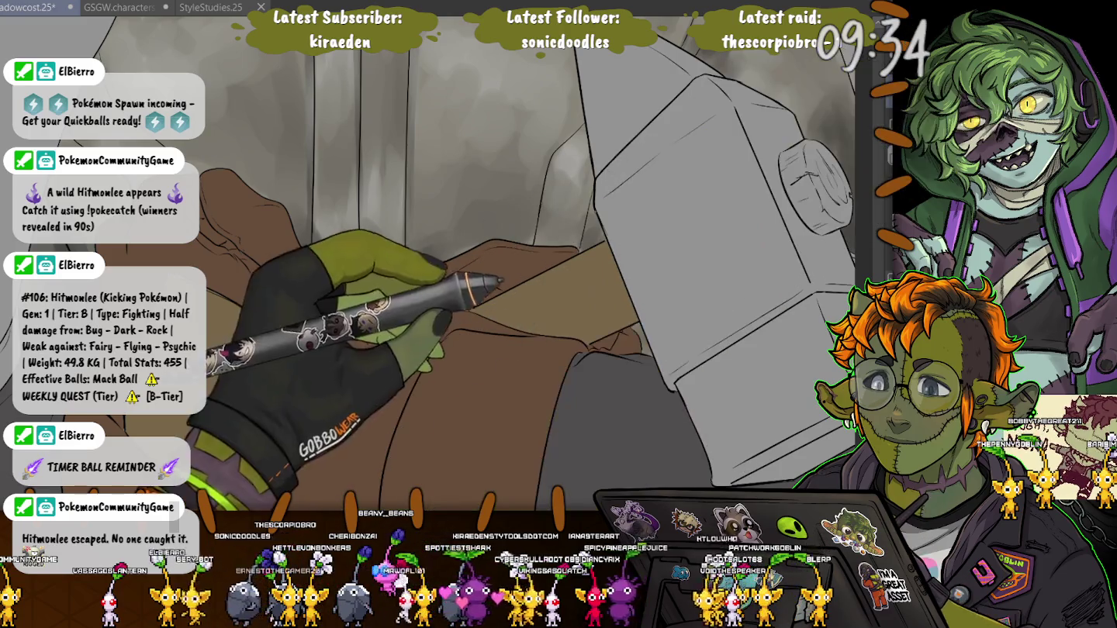
scroll(435, 255, "down", 3)
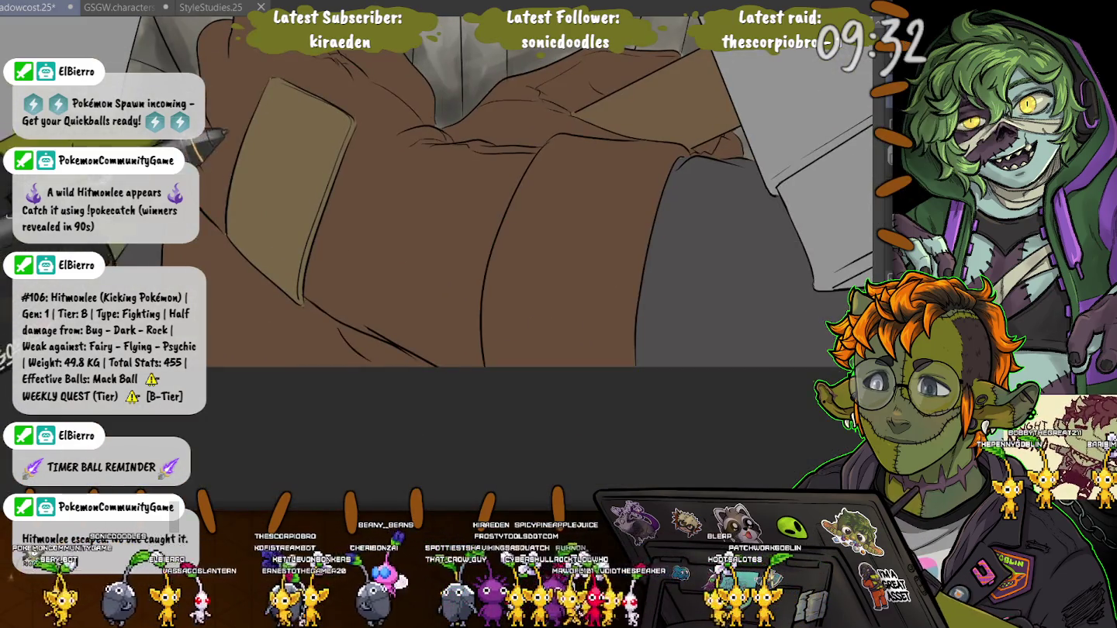
scroll(435, 256, "up", 3)
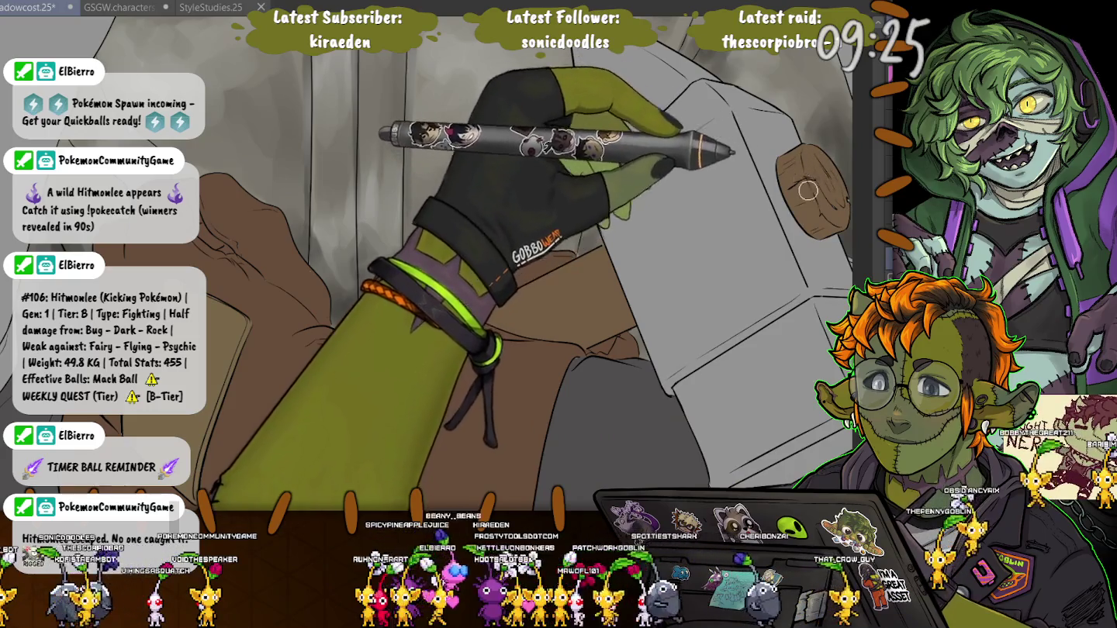
left_click_drag(806, 191, 699, 226)
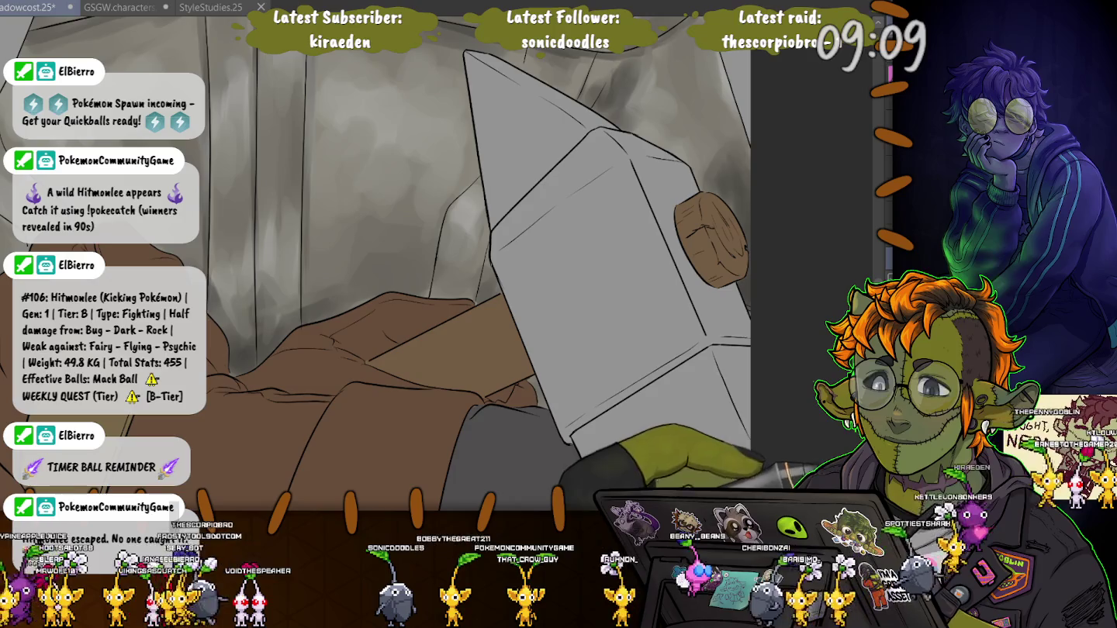
Step: Fill the hammer blade's front and left faces with flat dark grey
left_click(575, 311)
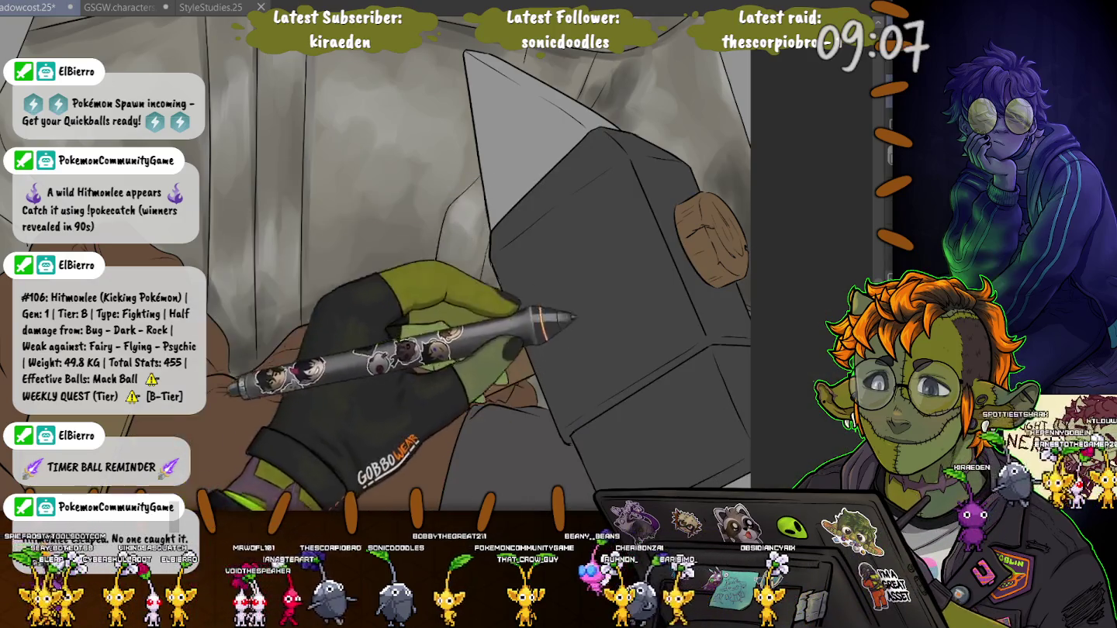
left_click(513, 140)
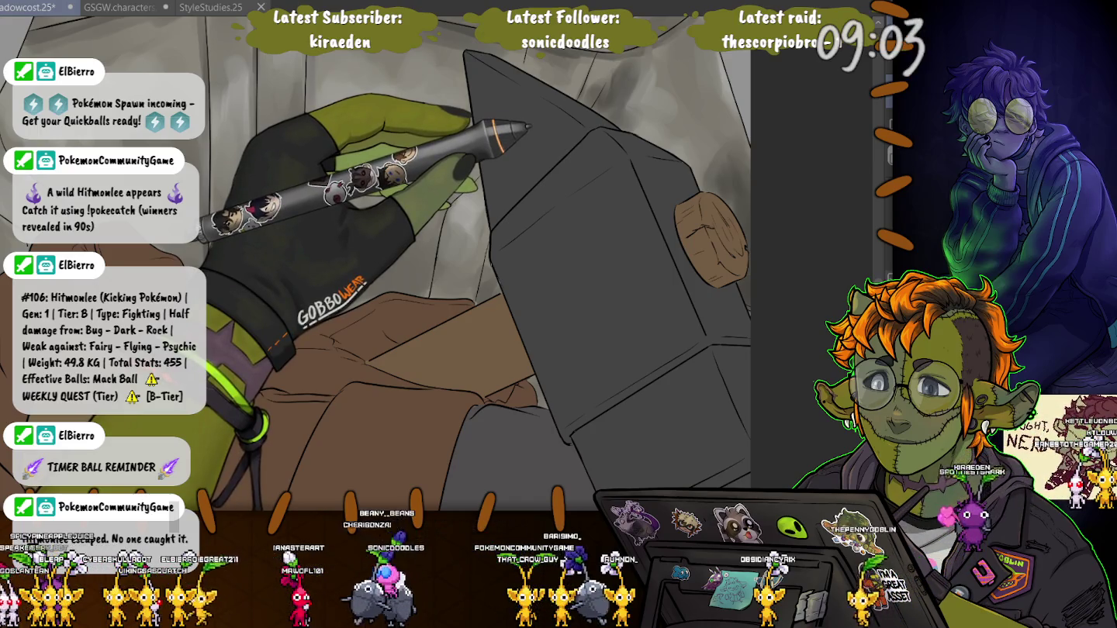
scroll(427, 263, "down", 3)
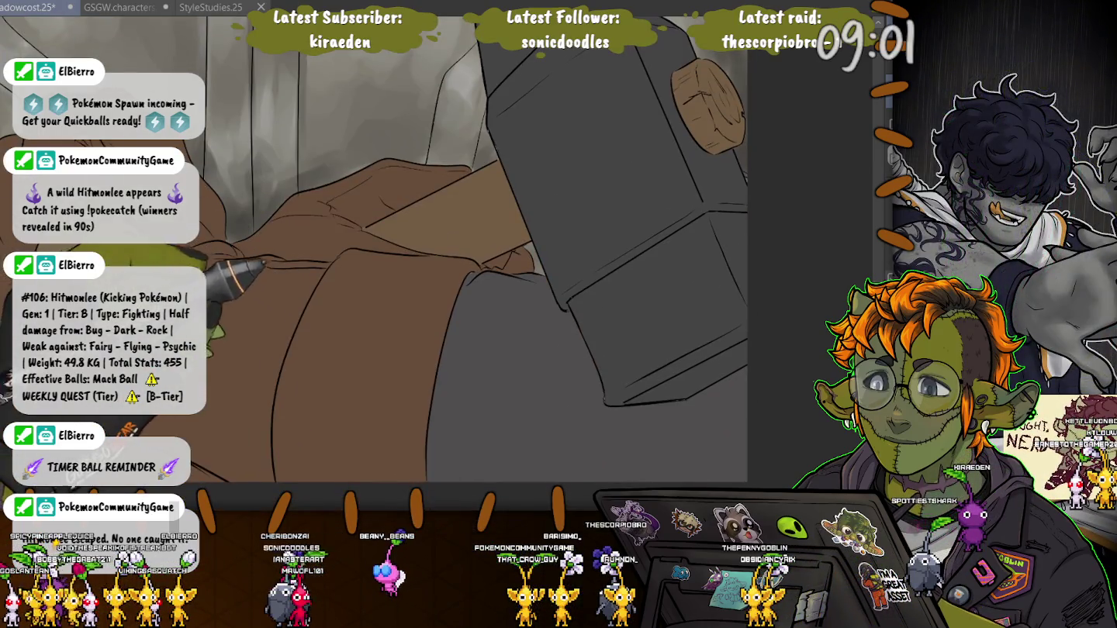
scroll(465, 263, "up", 5)
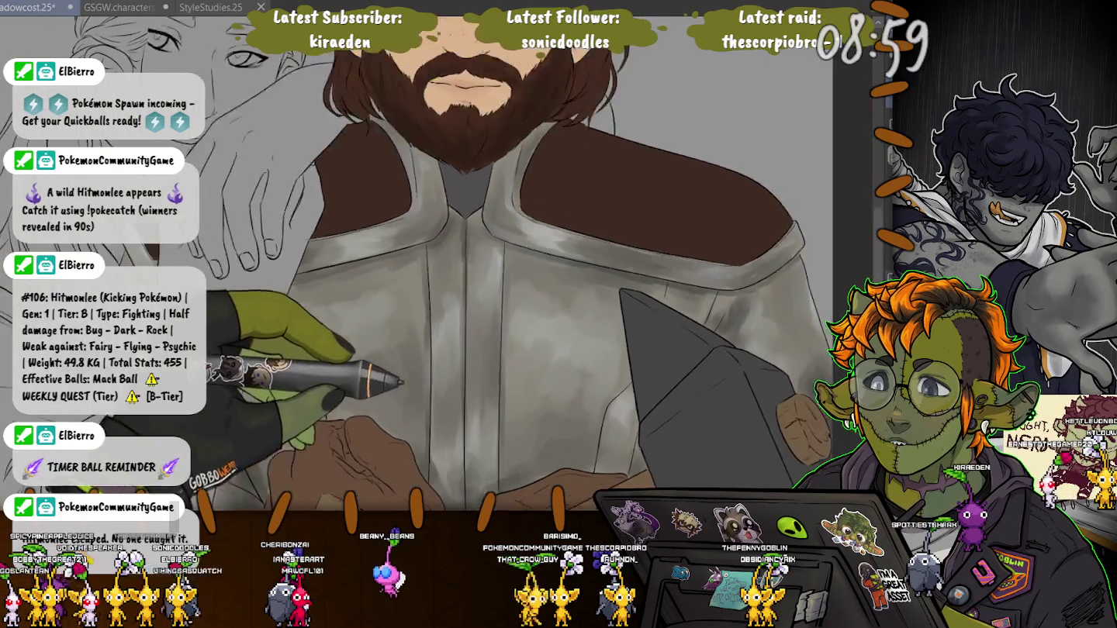
scroll(465, 264, "down", 3)
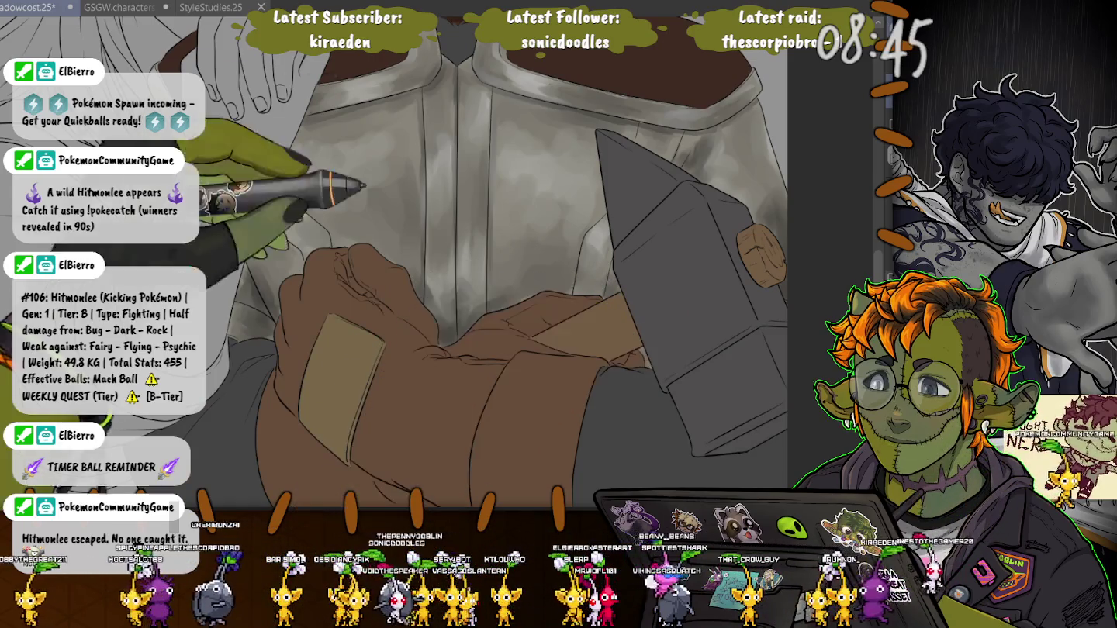
scroll(427, 264, "up", 5)
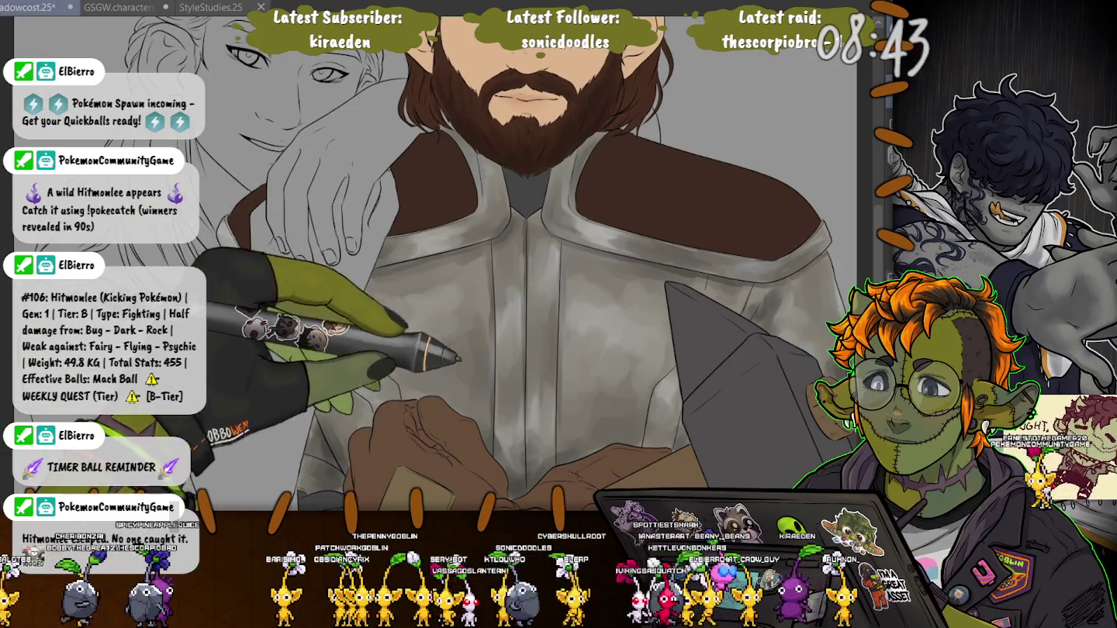
Step: Shift the view past the shaded blade toward the woman's arm and hand
scroll(427, 263, "down", 5)
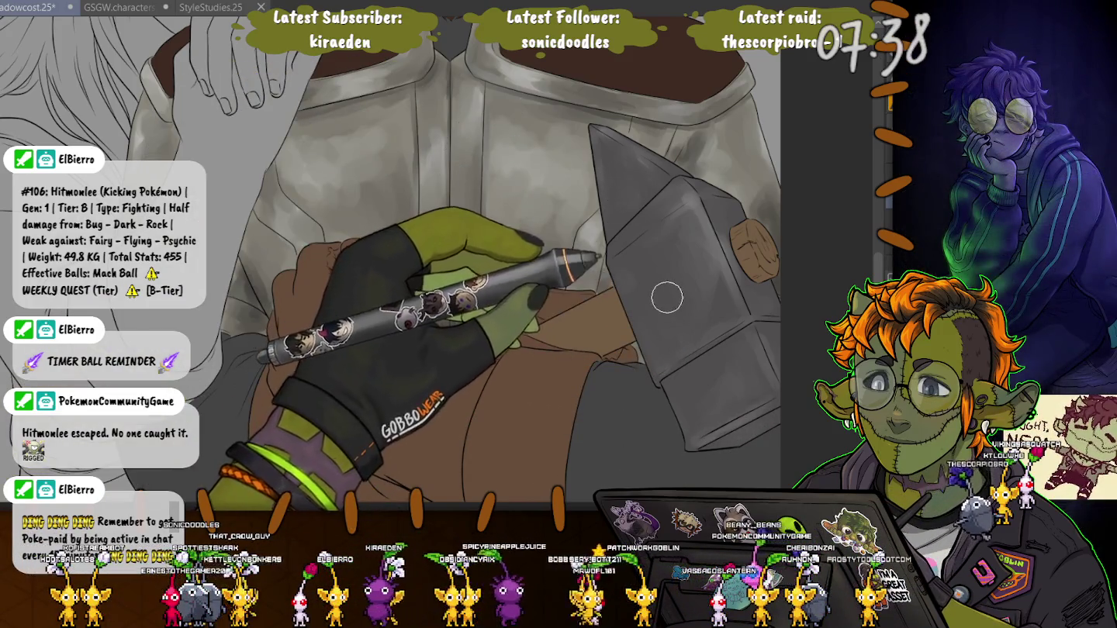
left_click_drag(666, 297, 862, 317)
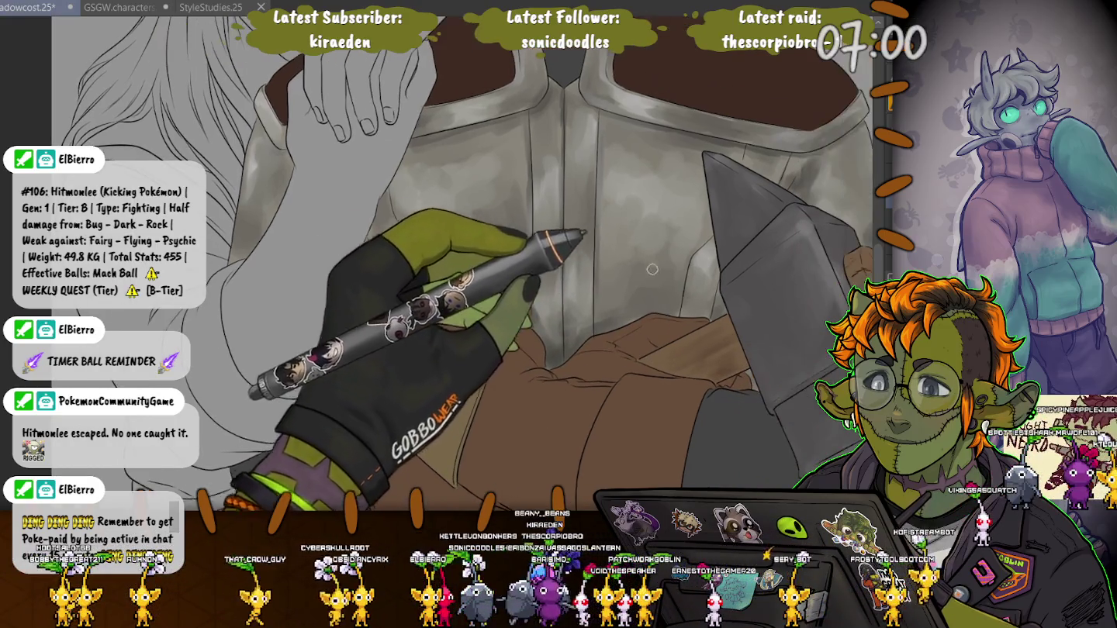
Step: Zoom out to frame both faces, then fill the woman's skin and hair with flat colour
key("ctrl+minus")
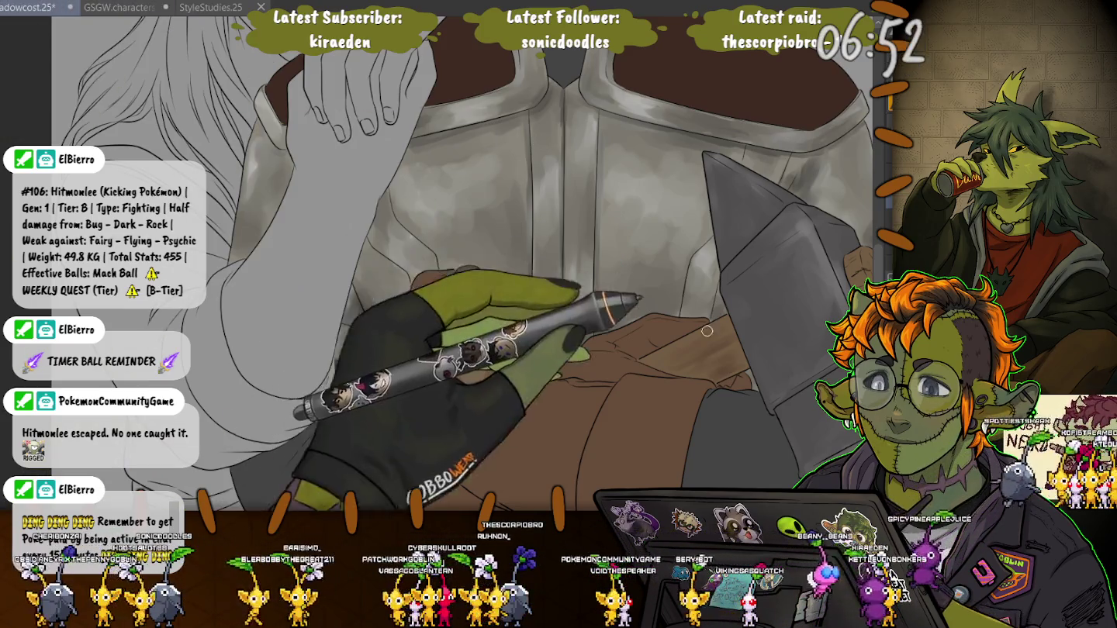
left_click_drag(691, 387, 513, 326)
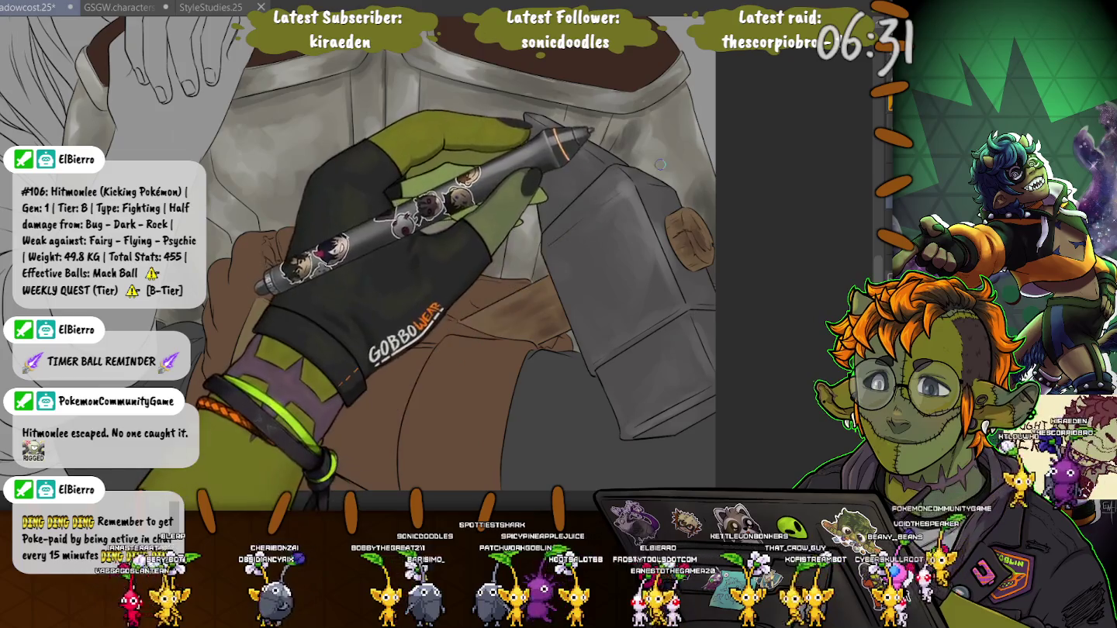
key("ctrl+0")
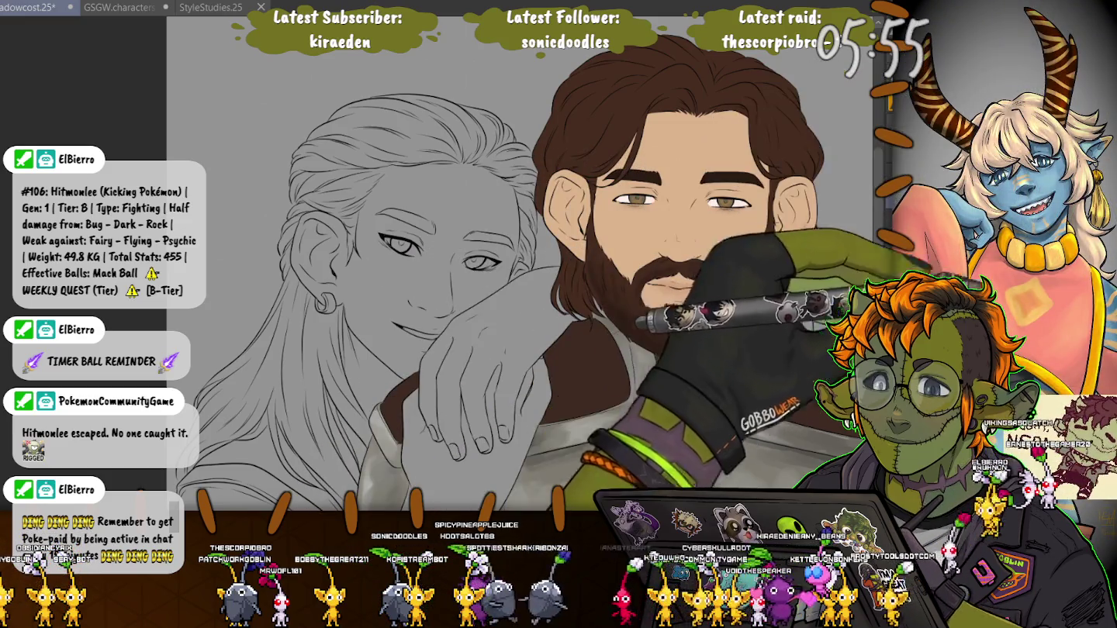
left_click(497, 183)
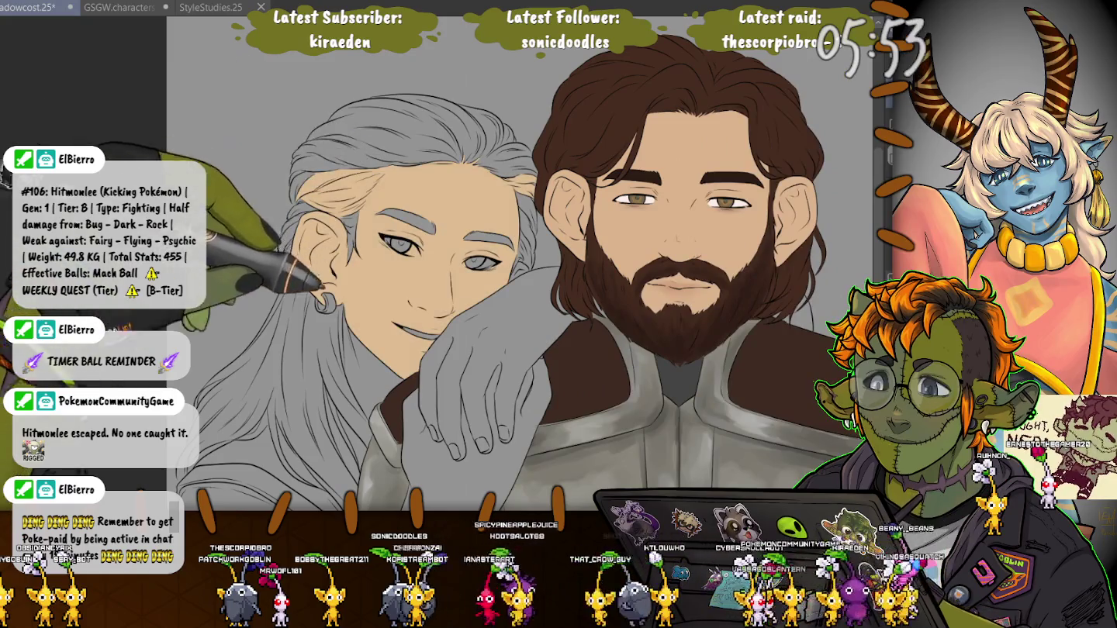
Step: Fill the woman's face, ear, hand and fingernails with flat peach skin tone, retrying after undos
key("ctrl+z")
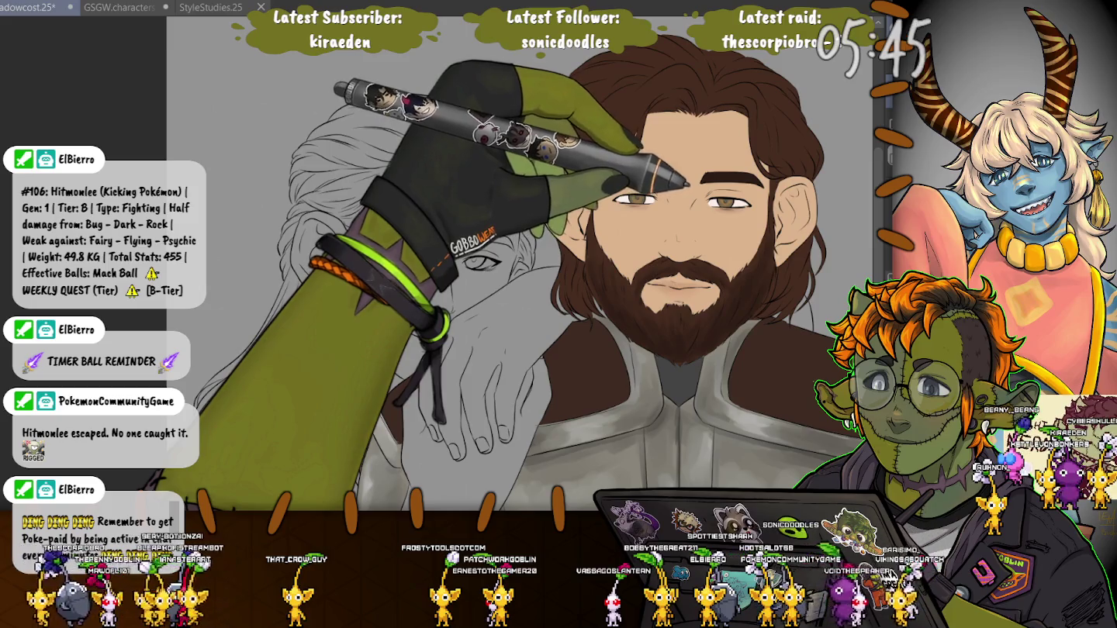
left_click(330, 247)
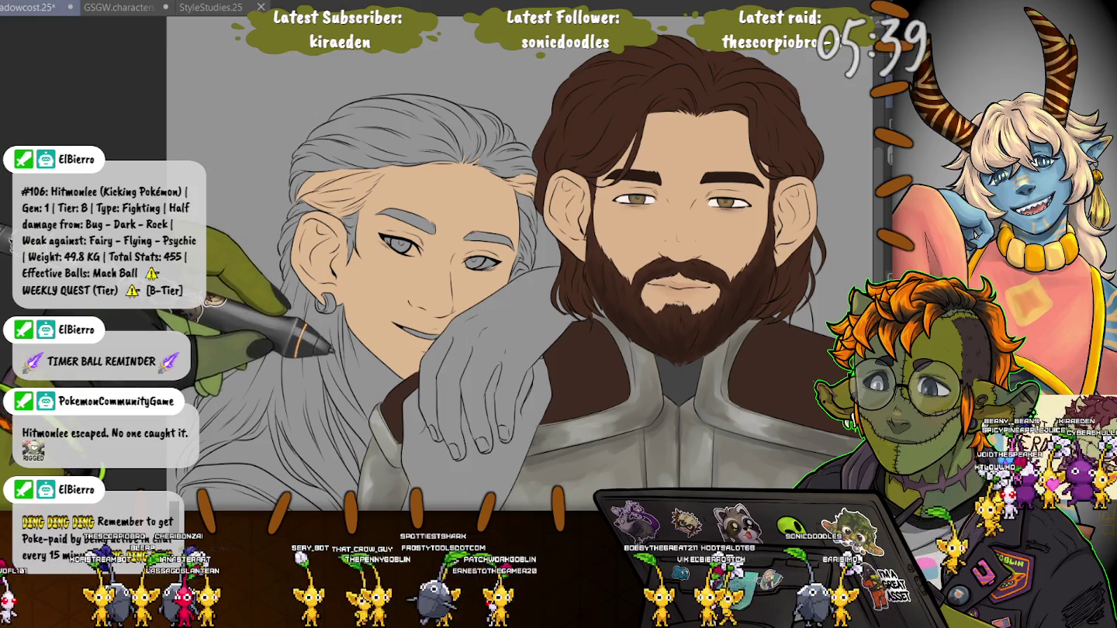
key("ctrl+z")
key("ctrl+z")
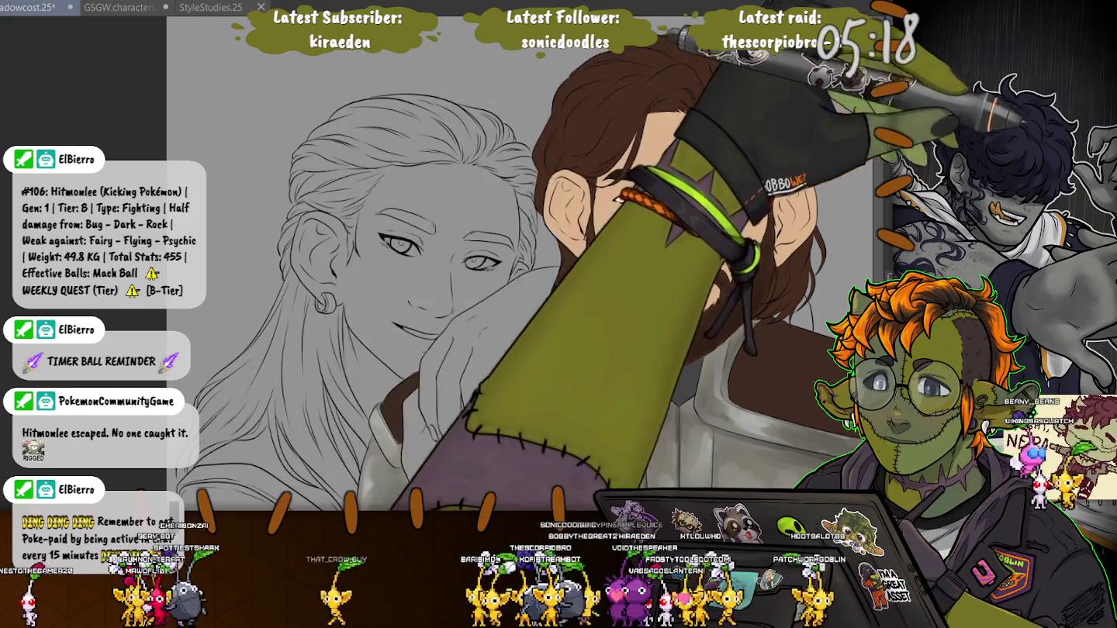
left_click(465, 372)
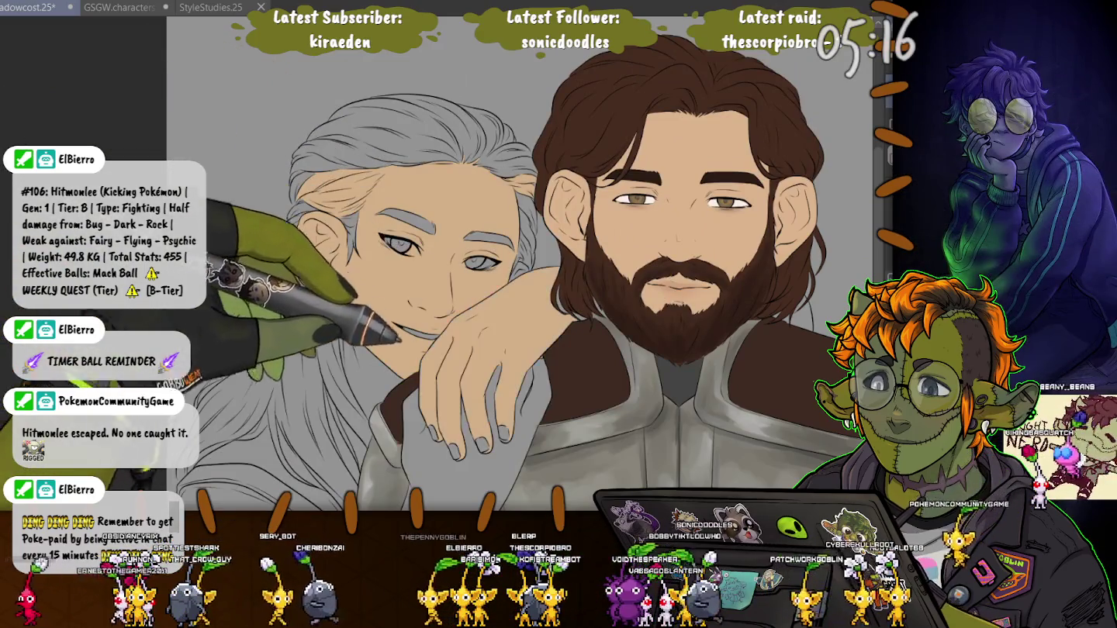
left_click(457, 439)
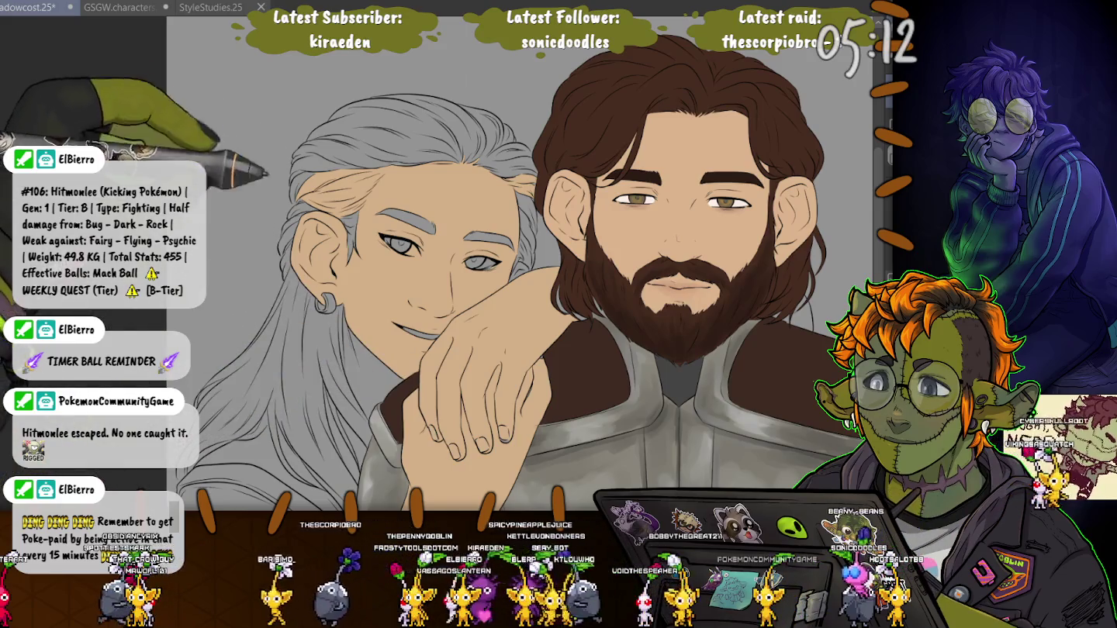
scroll(521, 264, "down", 3)
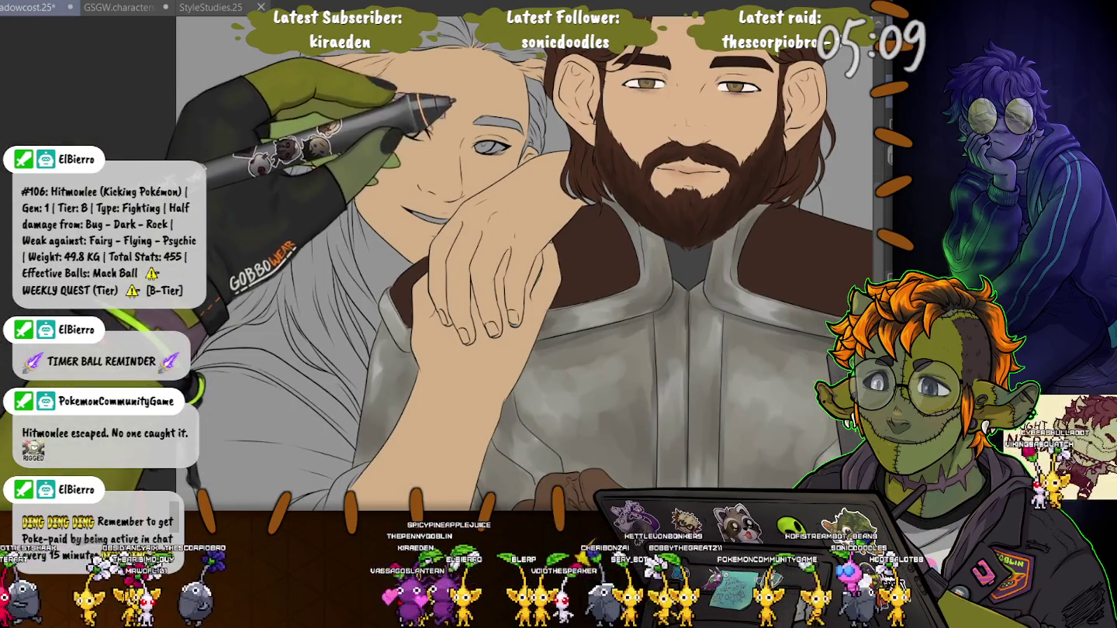
Step: Zoom, rotate and pan to inspect the woman's hand, forearm, eyes and ear fills
scroll(521, 264, "down", 1)
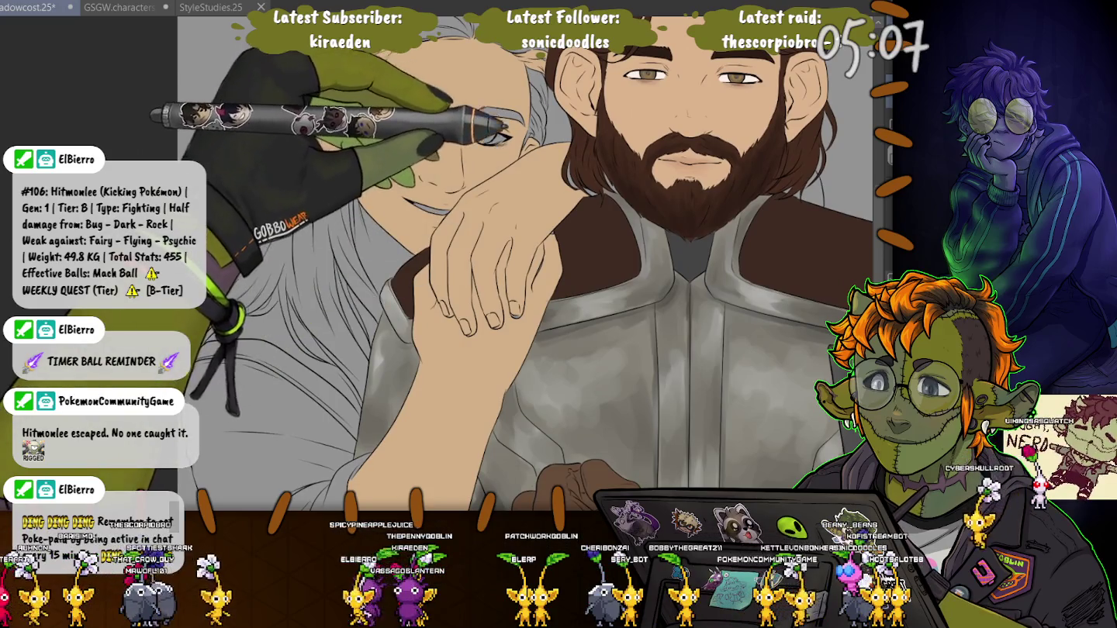
scroll(543, 264, "up", 2)
scroll(543, 263, "up", 2)
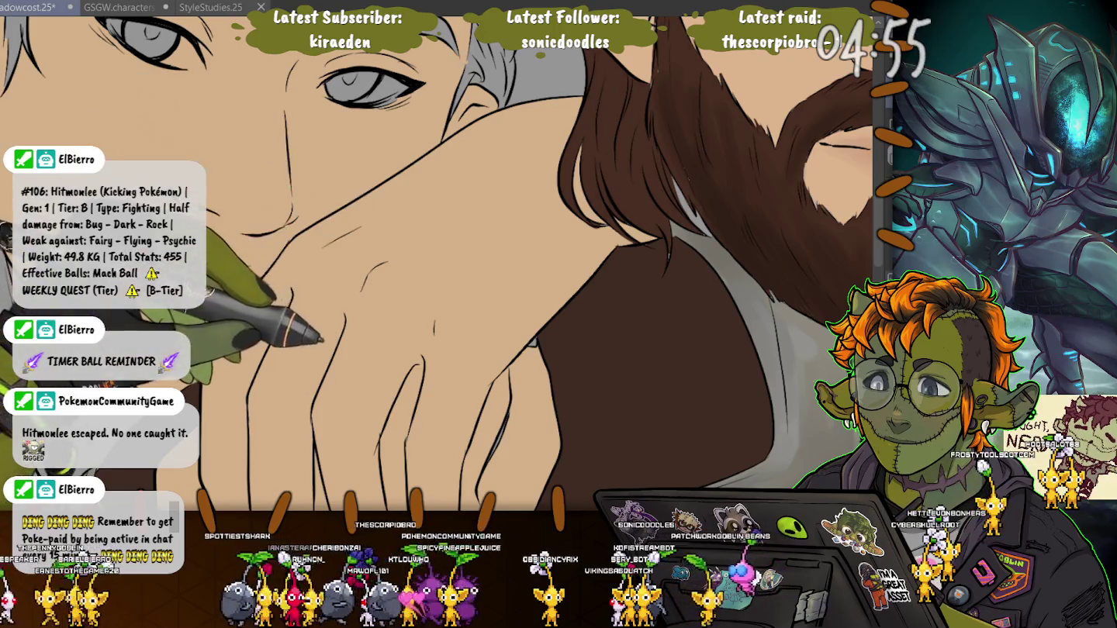
scroll(443, 263, "down", 3)
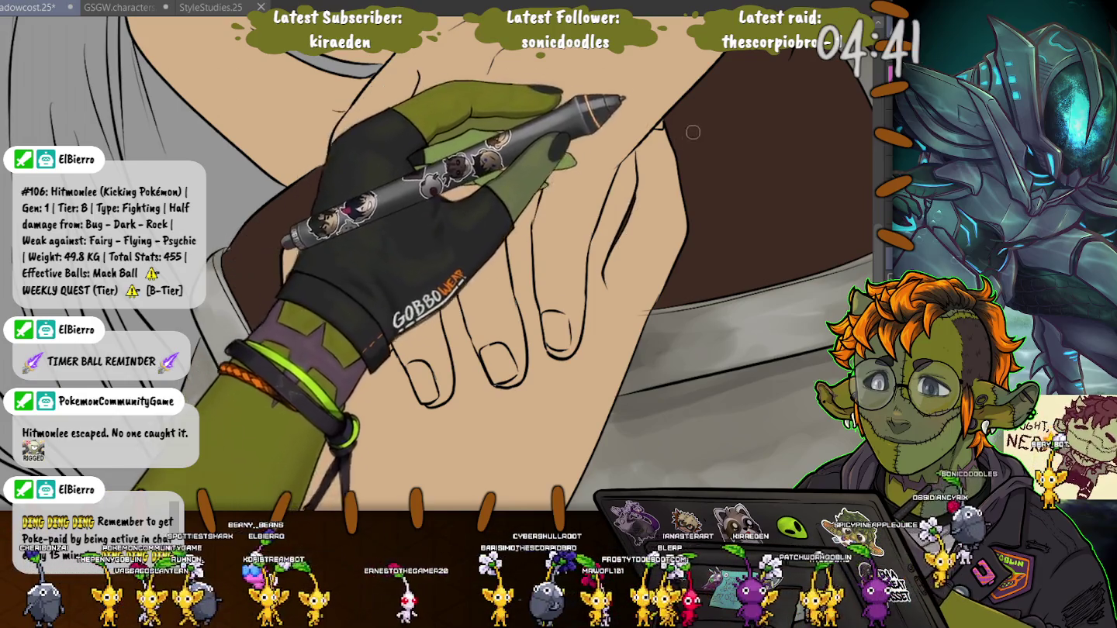
scroll(631, 203, "down", 5)
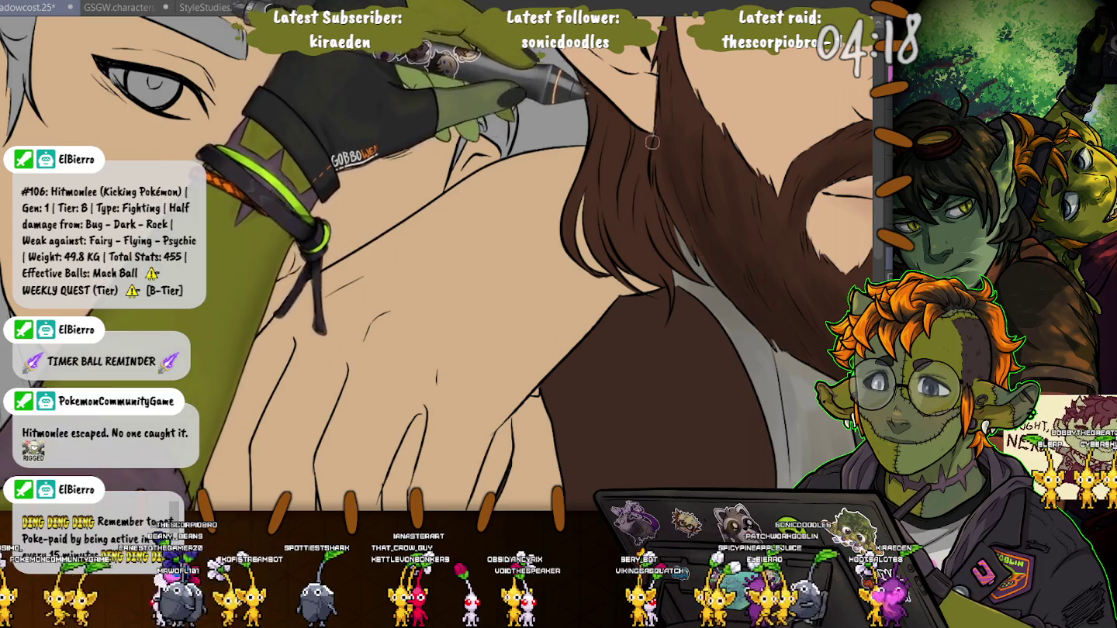
scroll(632, 269, "down", 3)
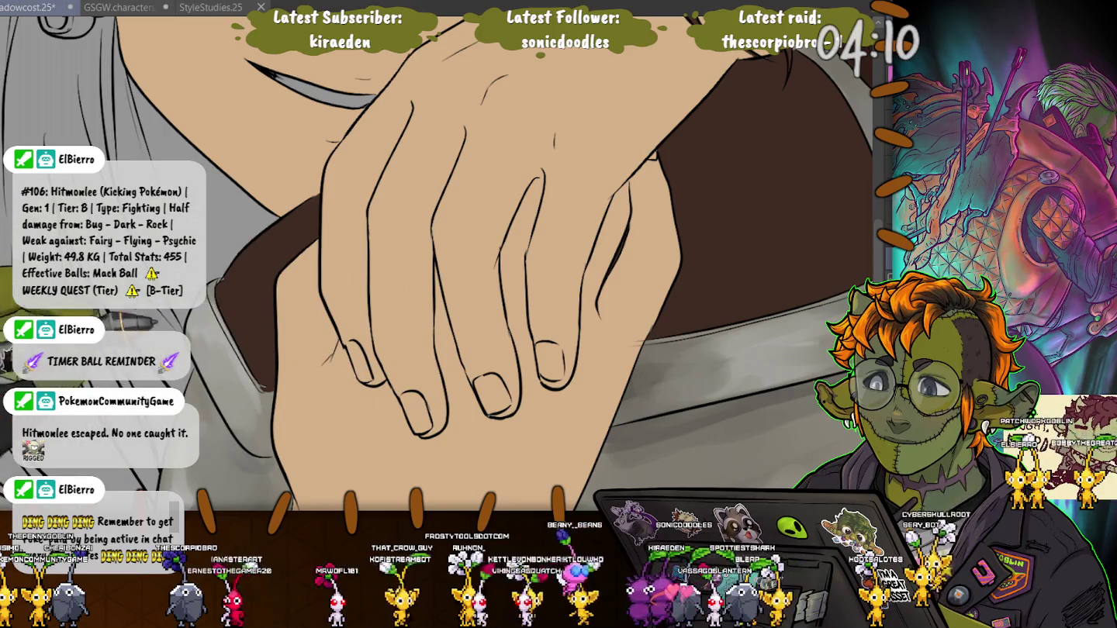
left_click_drag(776, 496, 798, 395)
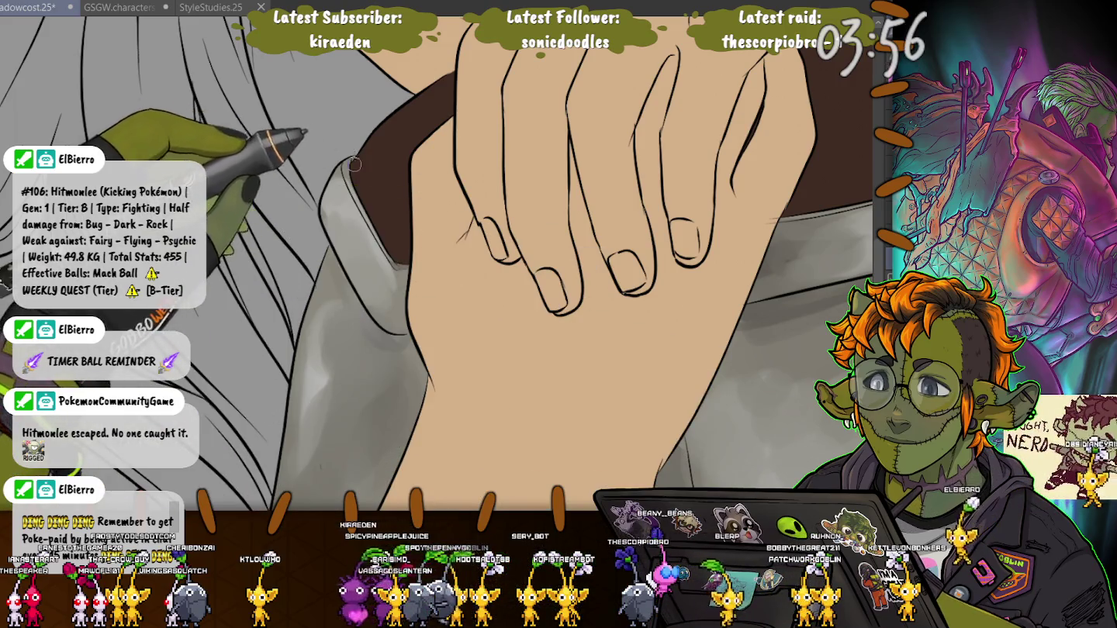
scroll(353, 164, "up", 5)
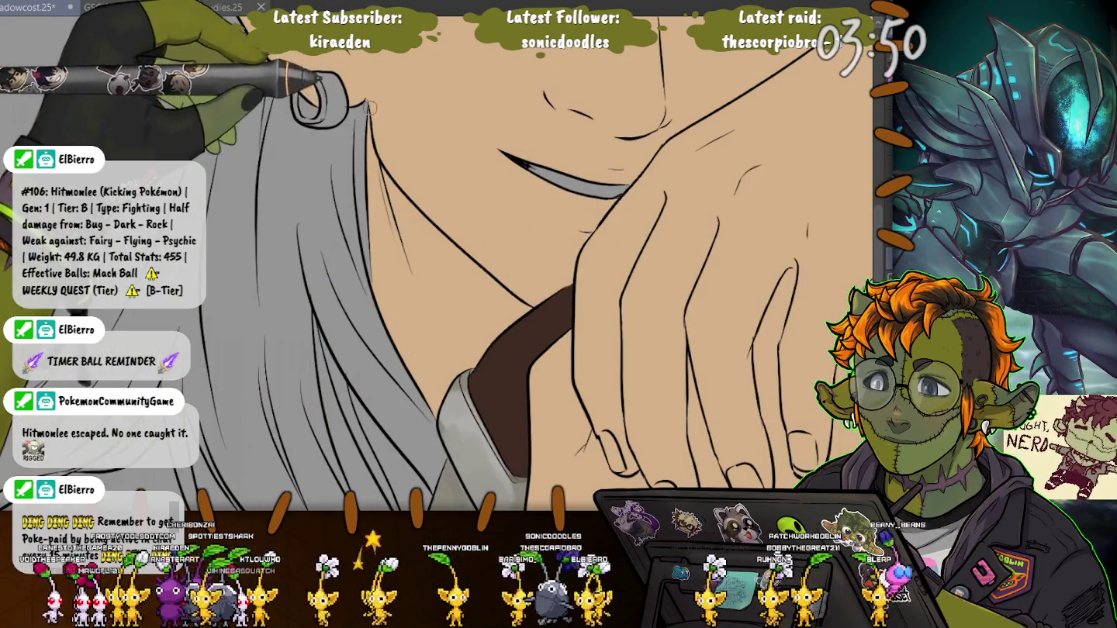
mouse_move(370, 108)
left_mouse_down()
mouse_move(495, 378)
mouse_move(422, 224)
mouse_move(632, 192)
mouse_move(236, 421)
mouse_move(435, 296)
left_mouse_up()
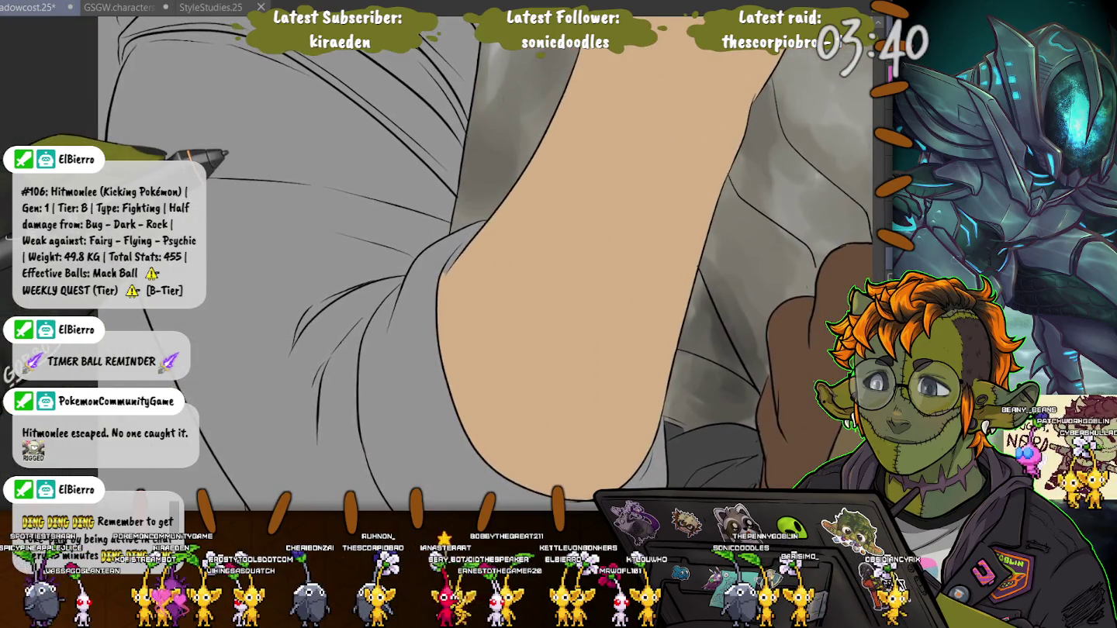
left_click_drag(226, 154, 47, 122)
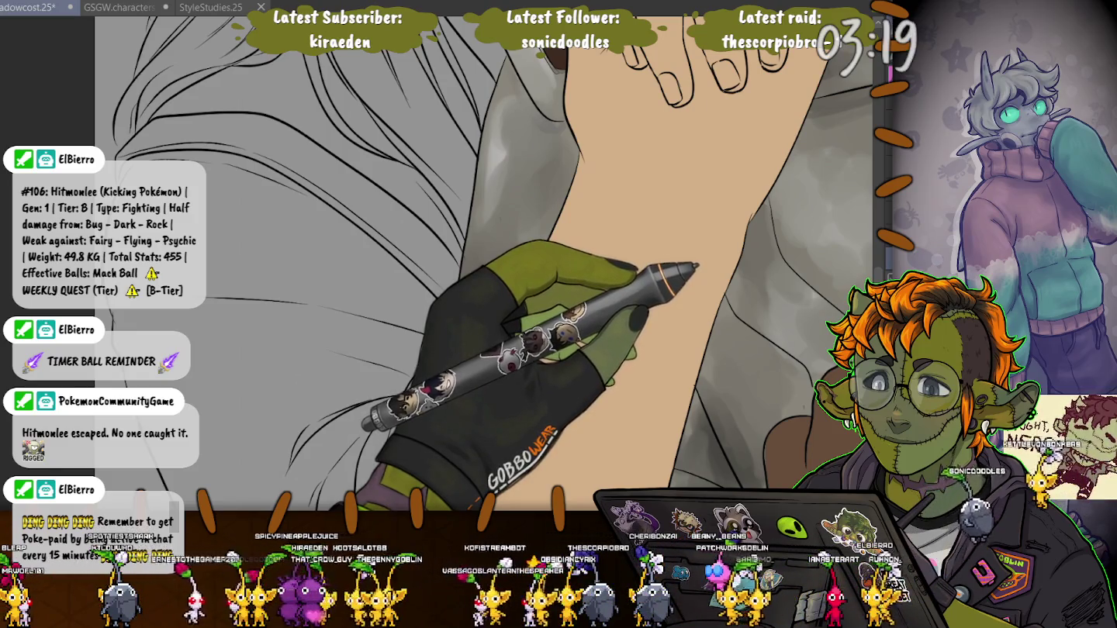
Step: Zoom out to show the woman's whole face and fill her lower hair strands with pale cream
key("ctrl+minus")
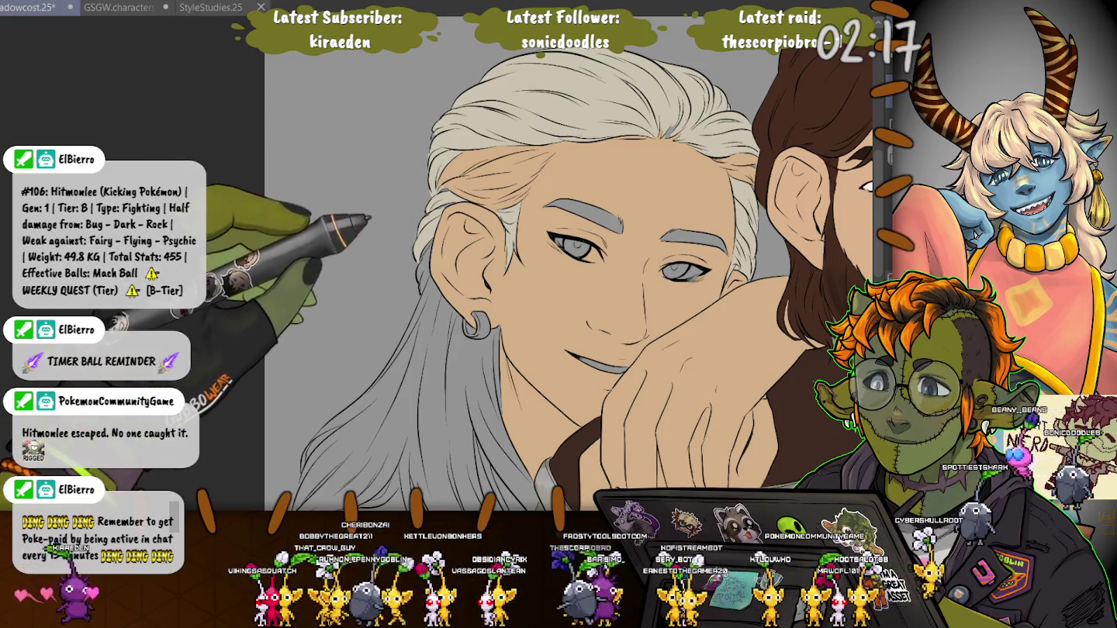
left_click(365, 373)
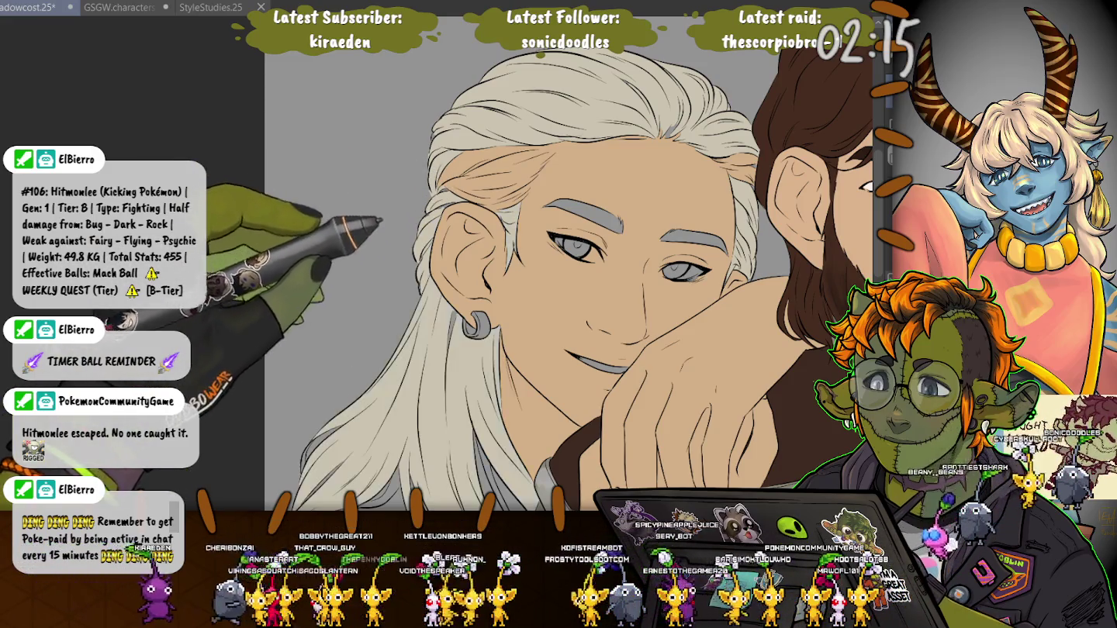
Step: Pan over the hand and collar, then hide the lineart so only flat colours show
scroll(574, 264, "down", 3)
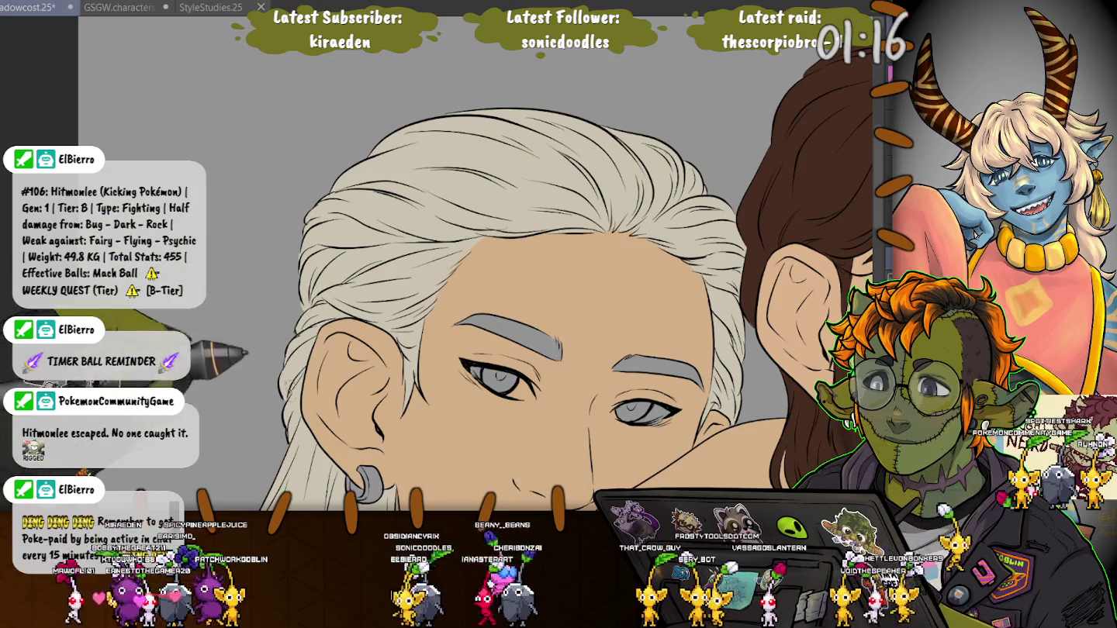
scroll(496, 311, "down", 5)
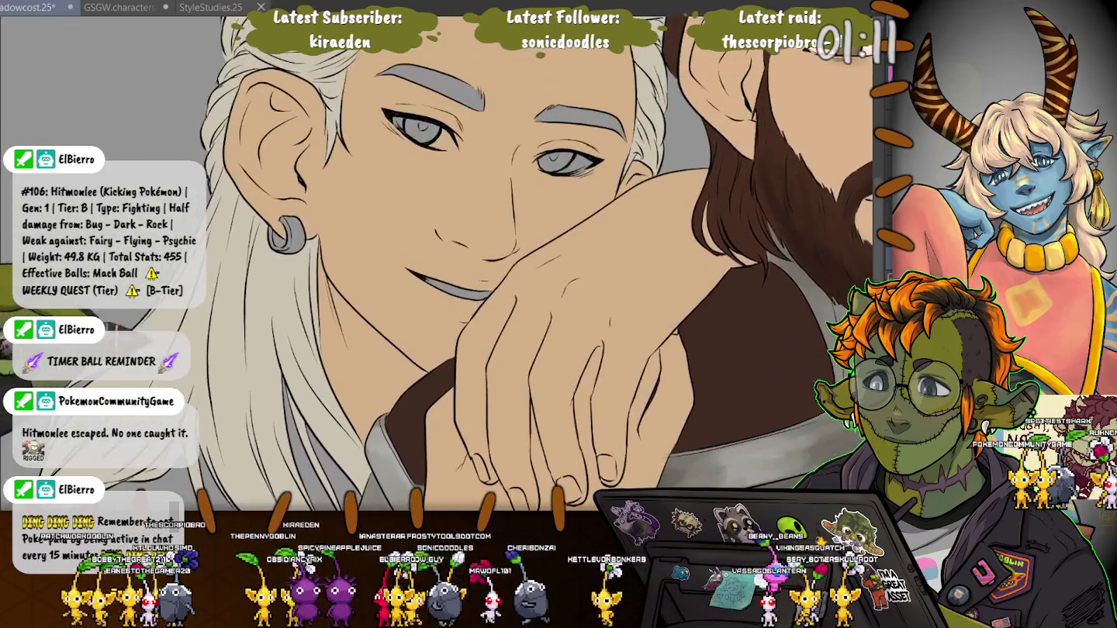
left_click_drag(283, 313, 183, 209)
scroll(443, 264, "down", 2)
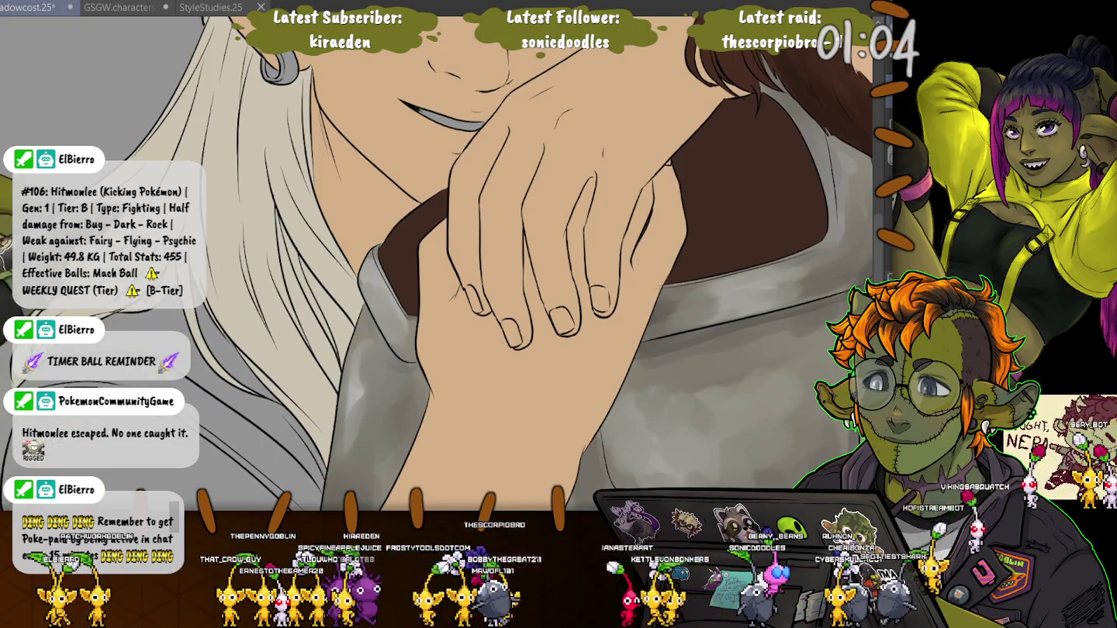
scroll(443, 263, "up", 3)
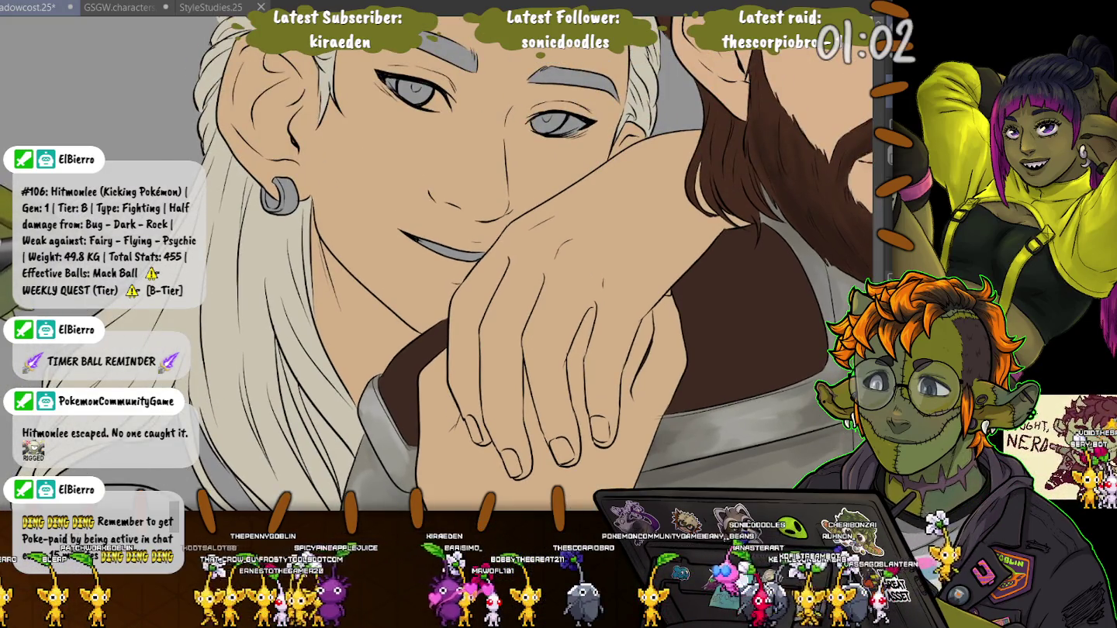
scroll(442, 263, "up", 3)
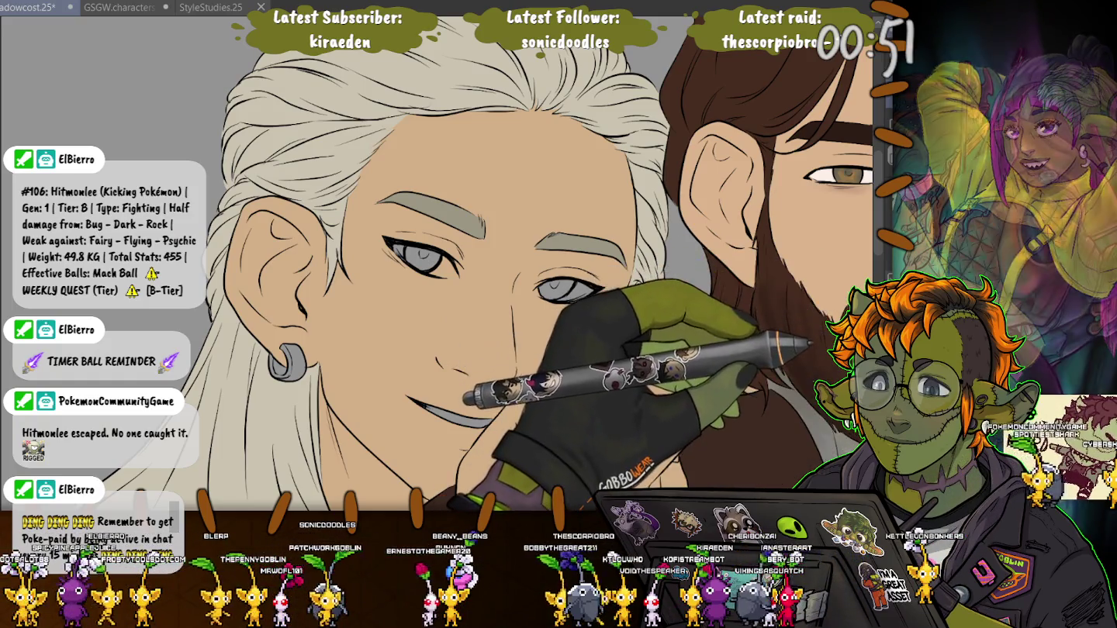
key("ctrl+h")
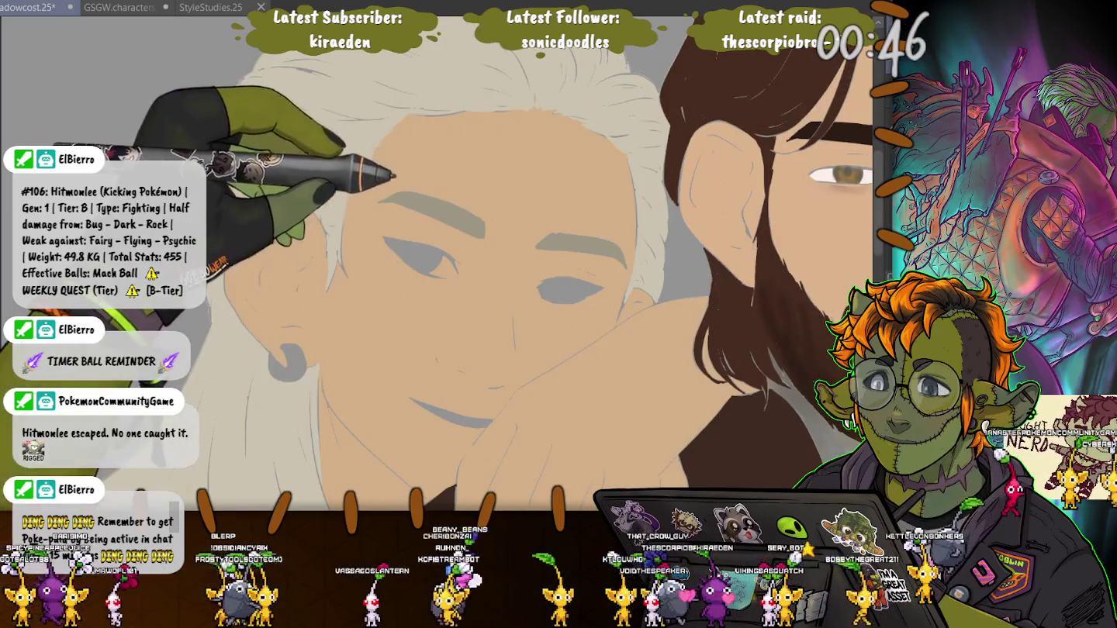
Step: Select both eyebrows, then add the strands by and left of the ear and the lower strands
left_click(435, 221)
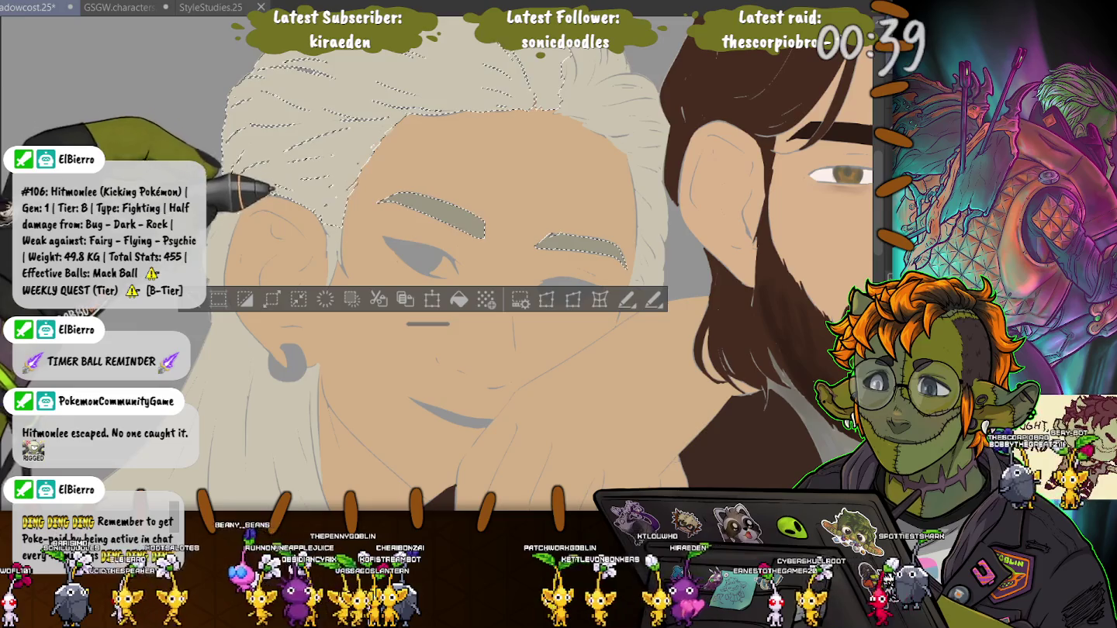
left_click_drag(335, 248, 327, 289)
left_click(227, 264)
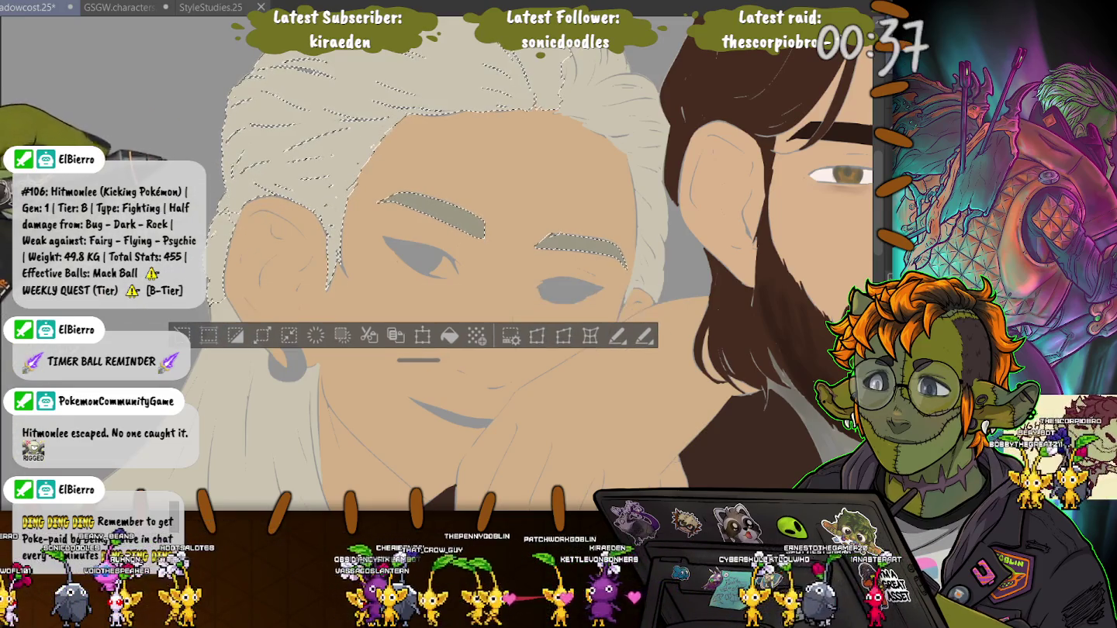
left_click(256, 403)
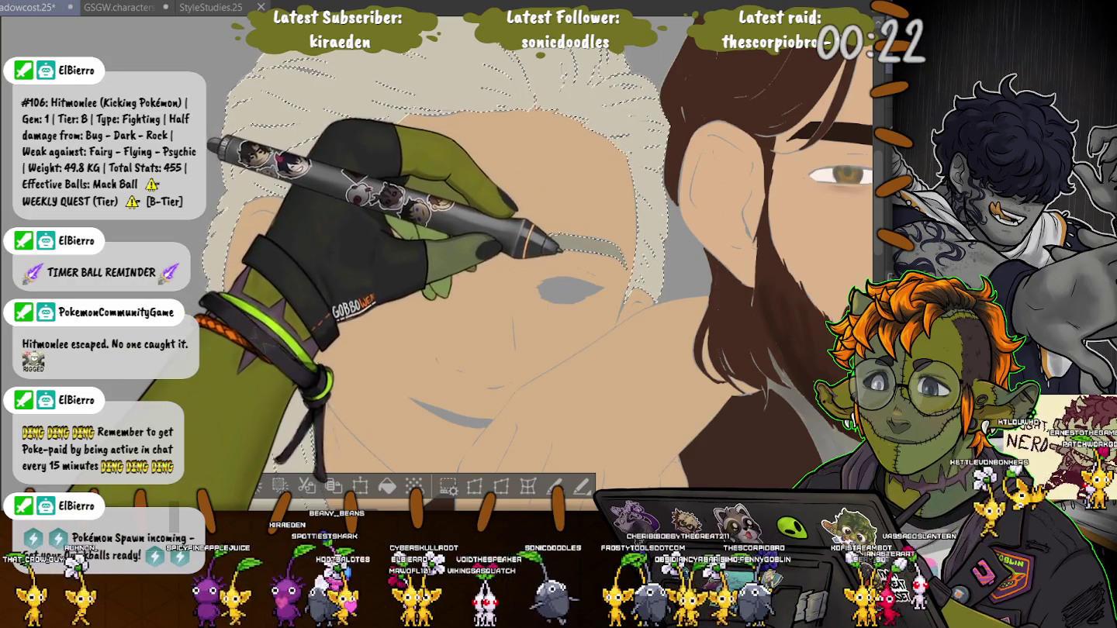
left_click_drag(560, 247, 590, 333)
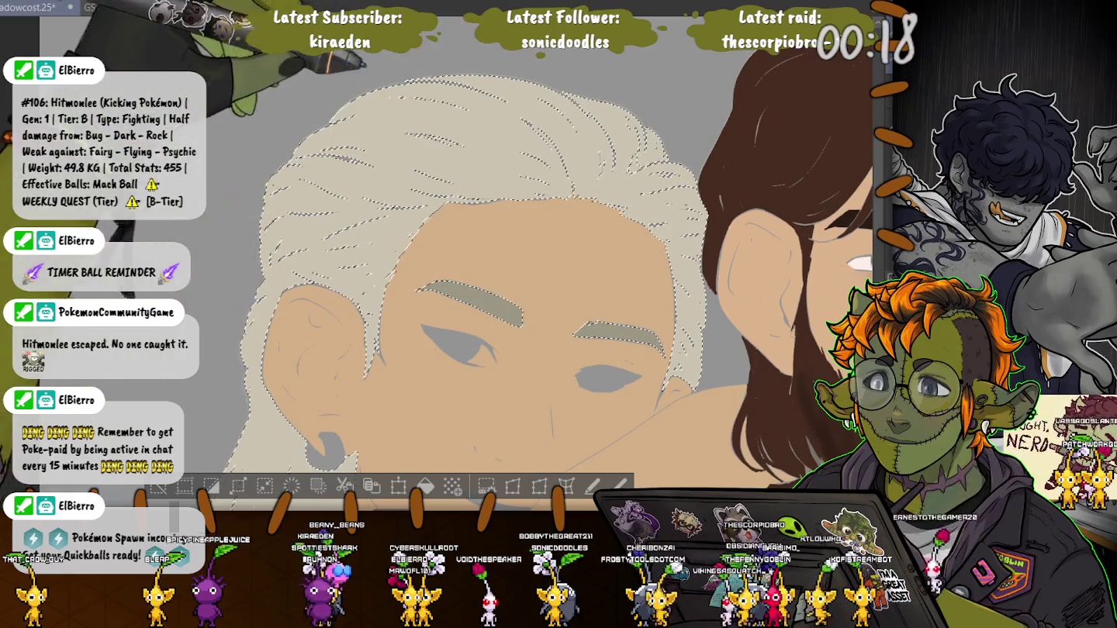
left_click_drag(465, 388, 567, 85)
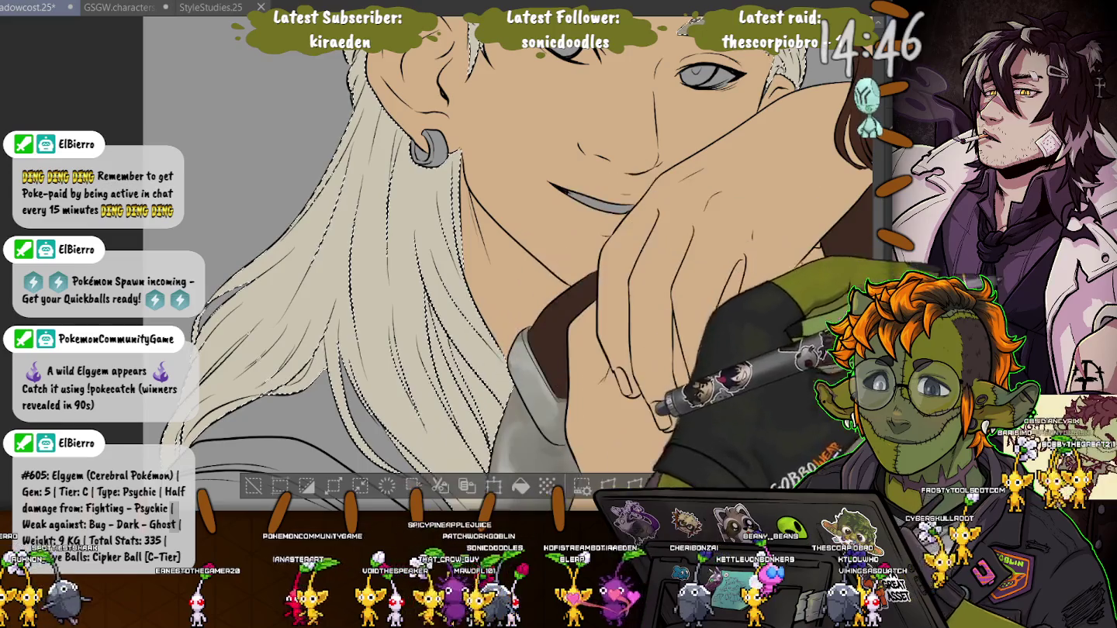
key("ctrl+minus")
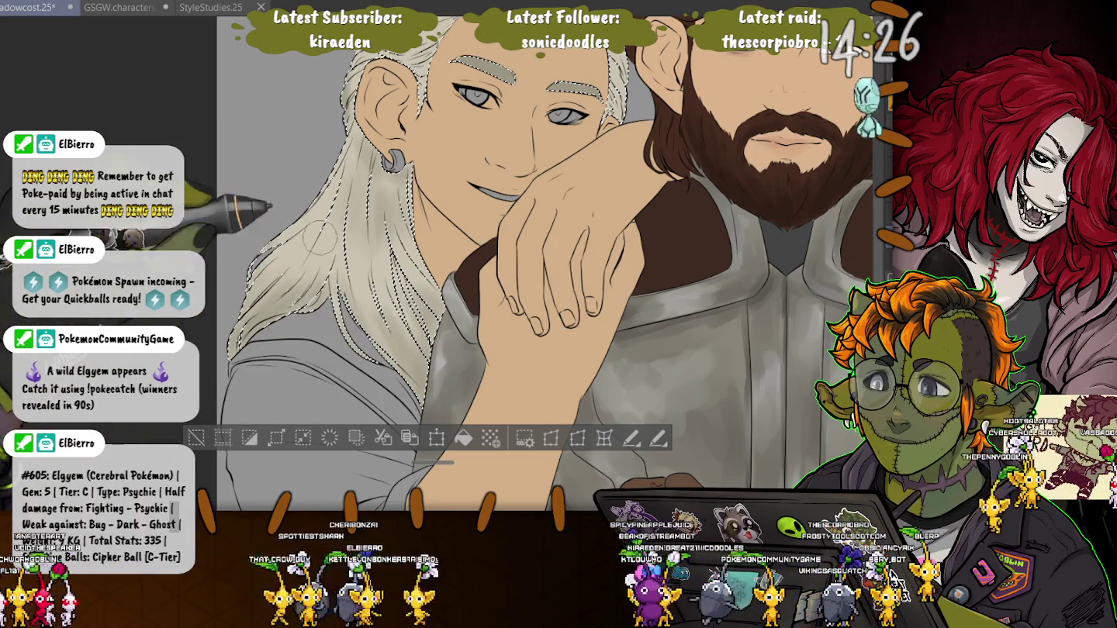
scroll(542, 264, "up", 5)
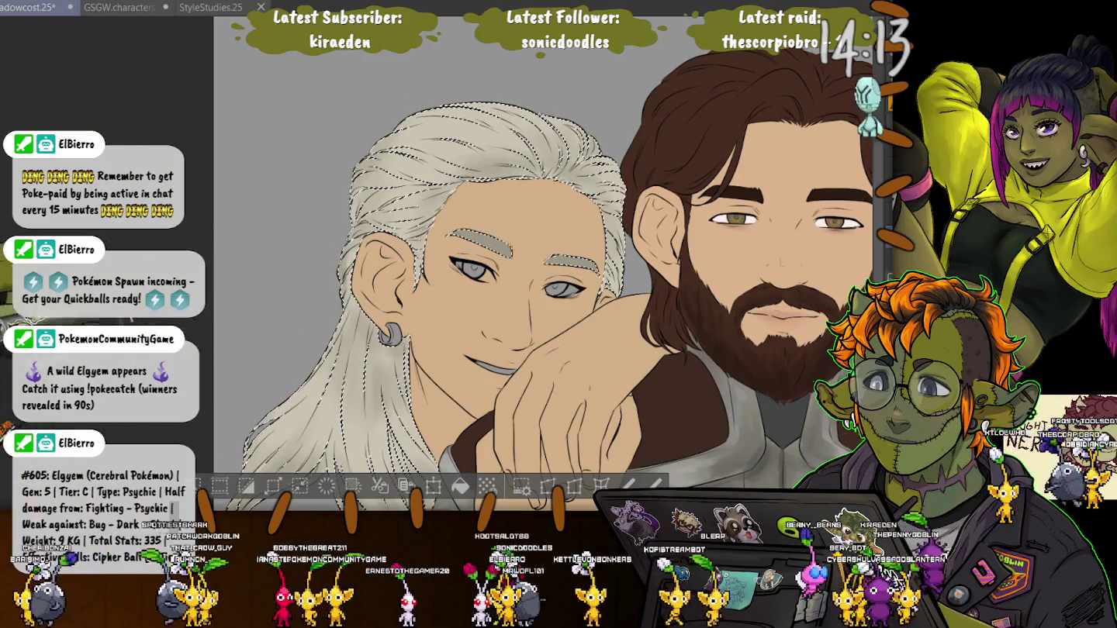
scroll(539, 263, "down", 3)
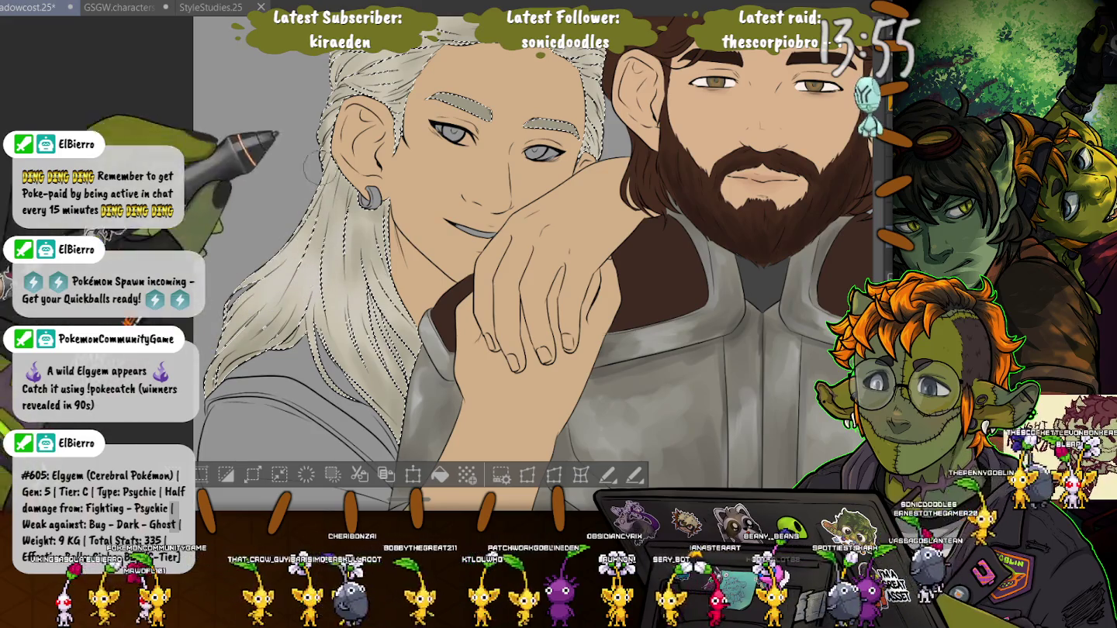
scroll(263, 319, "up", 5)
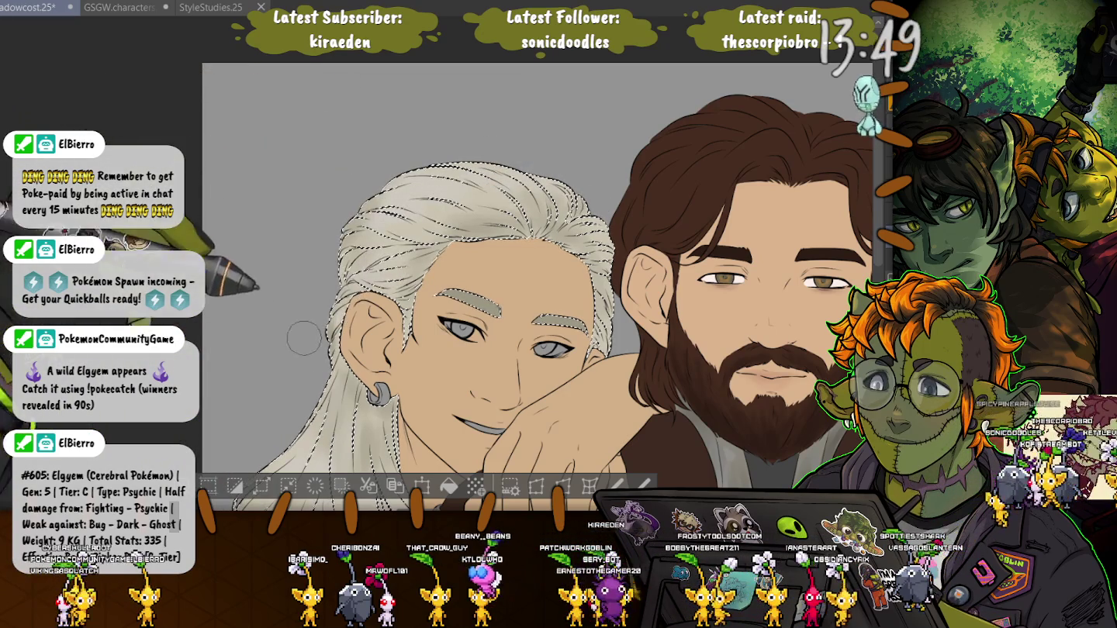
scroll(304, 338, "down", 5)
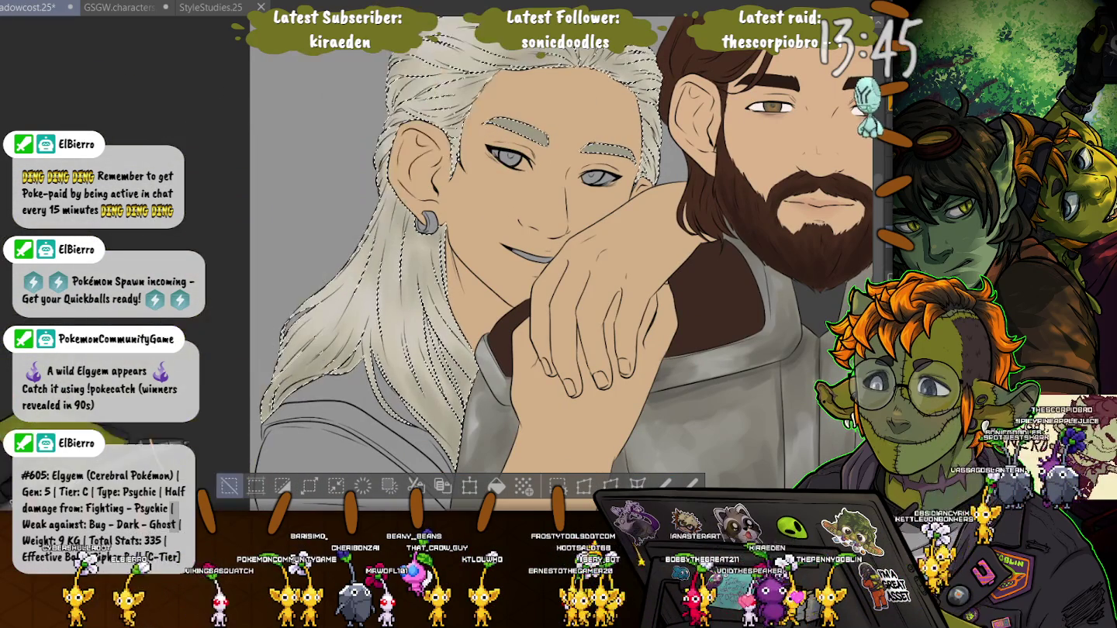
key("ctrl+d")
scroll(567, 272, "up", 3)
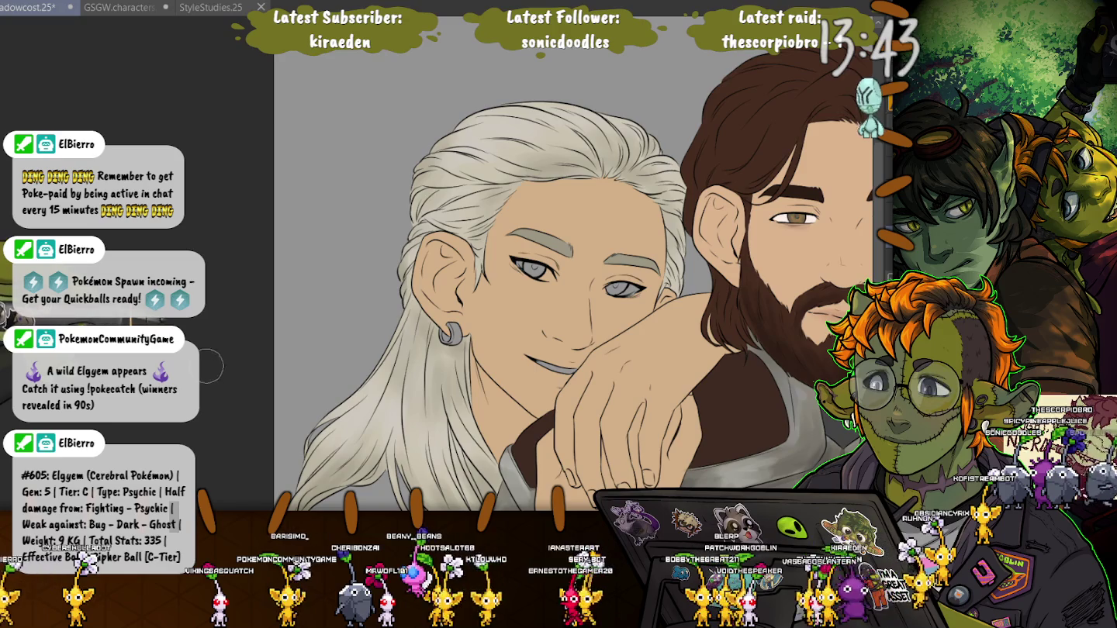
Step: Zoom in on the woman's face to inspect her peach skin, grey brows and cream hair
scroll(554, 263, "down", 4)
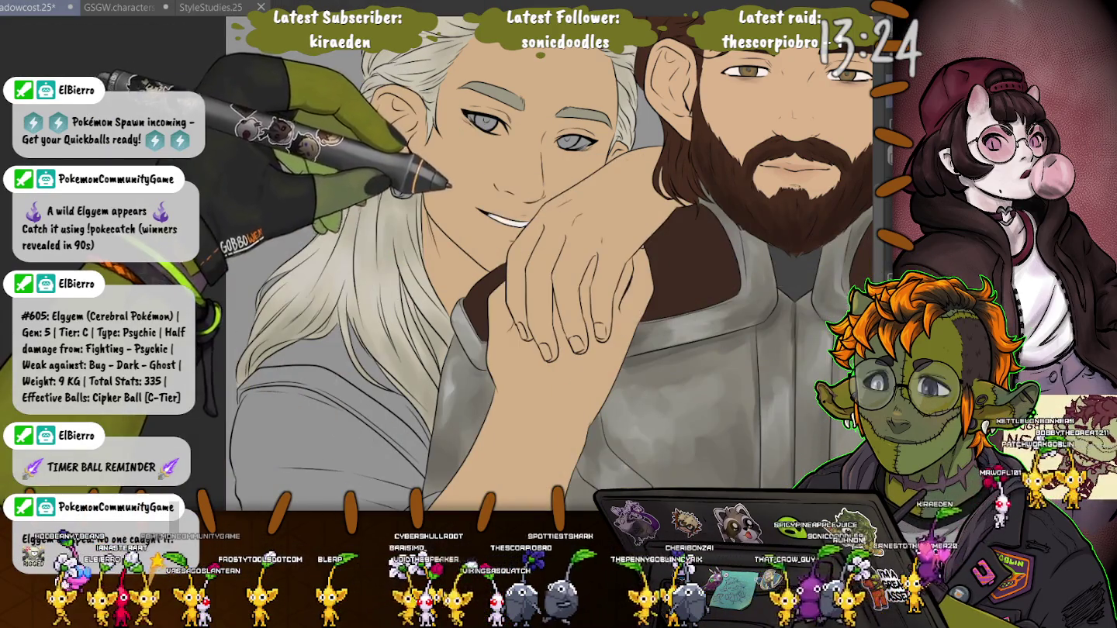
scroll(478, 108, "up", 1)
scroll(477, 105, "up", 2)
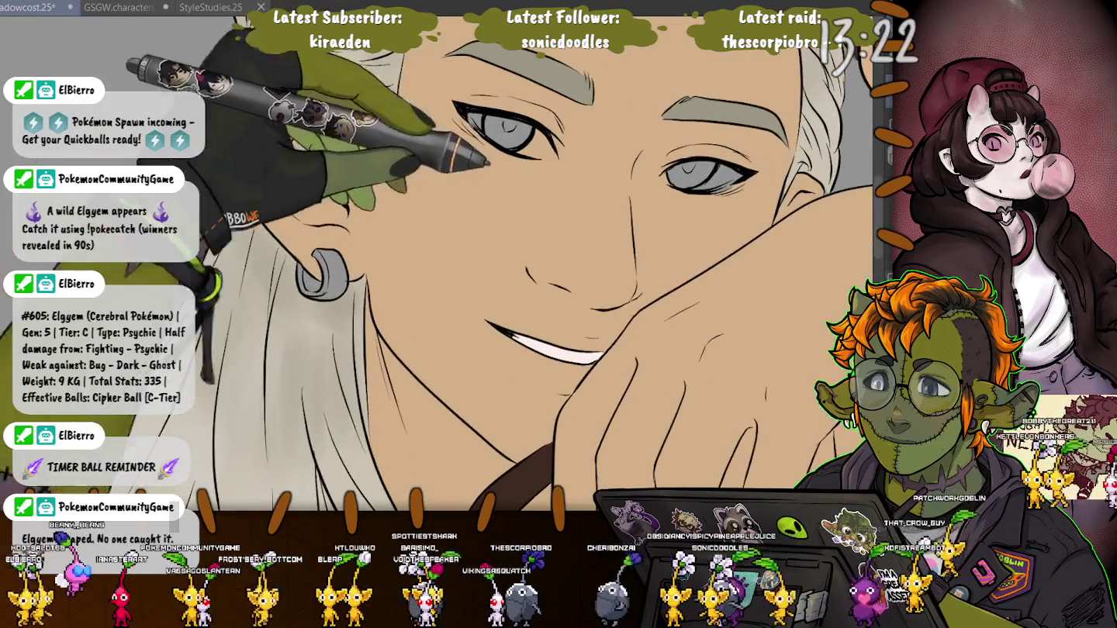
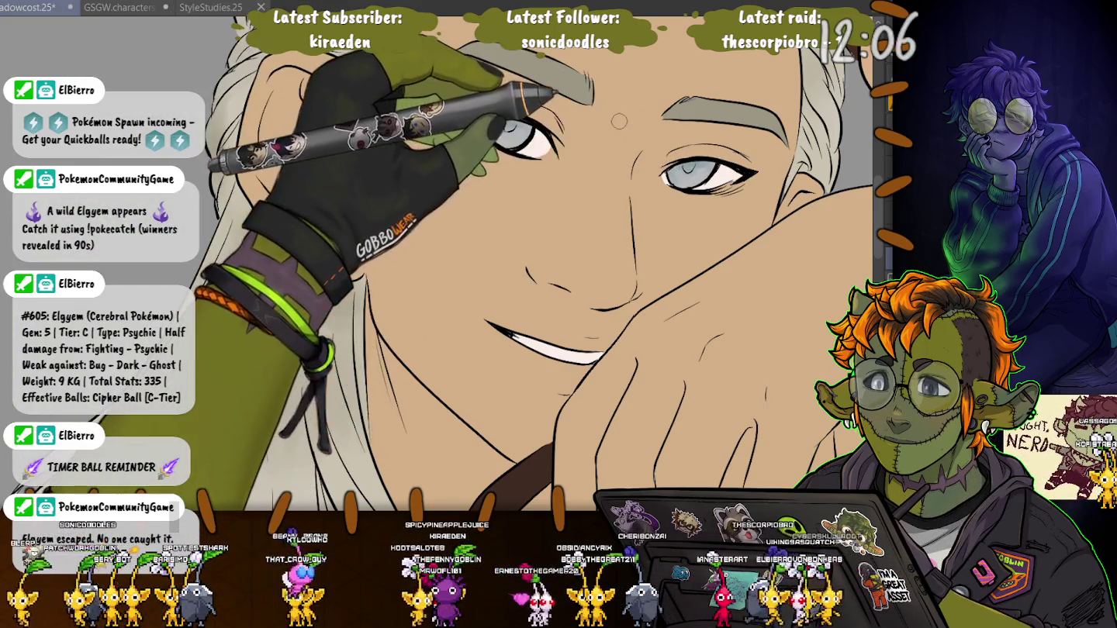
Step: Zoom out until both the elf's and the bearded man's faces are on screen
key("ctrl+minus")
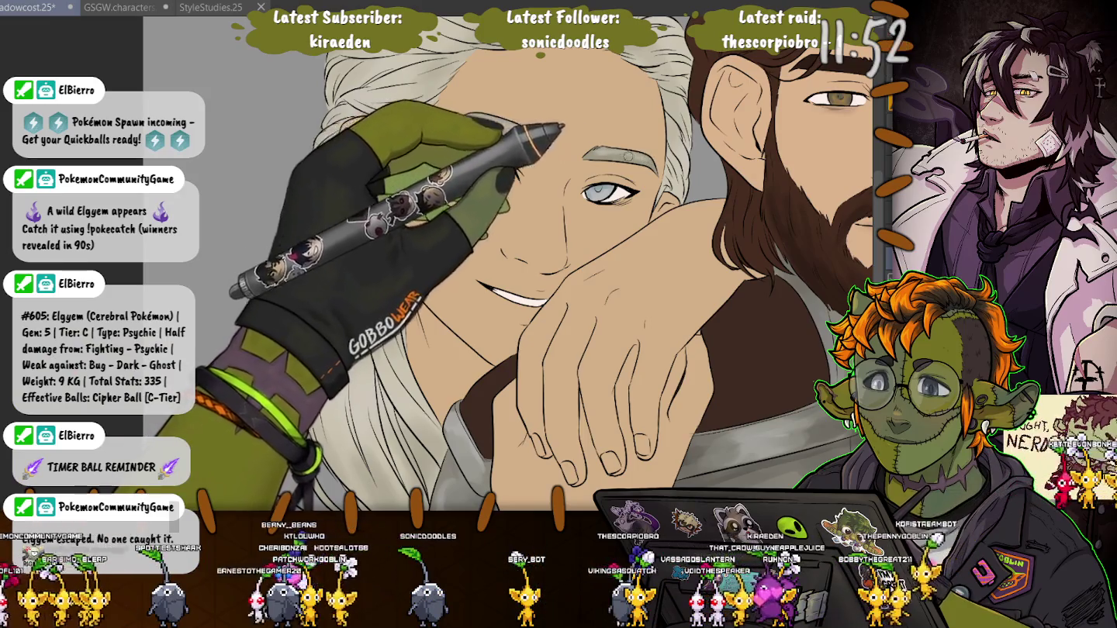
scroll(536, 264, "down", 5)
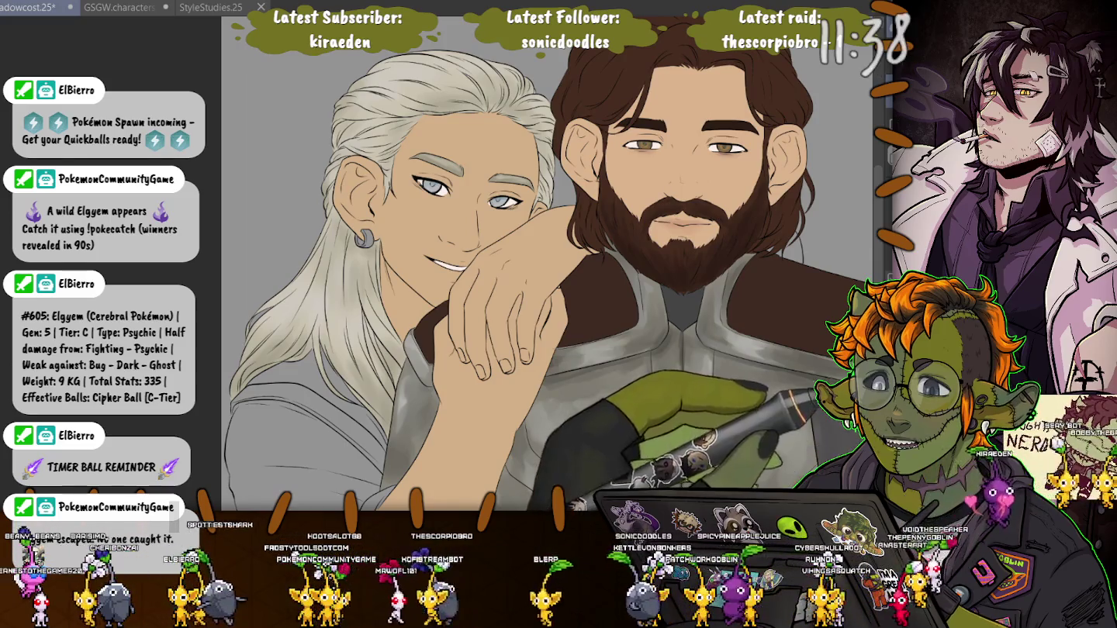
scroll(380, 221, "up", 5)
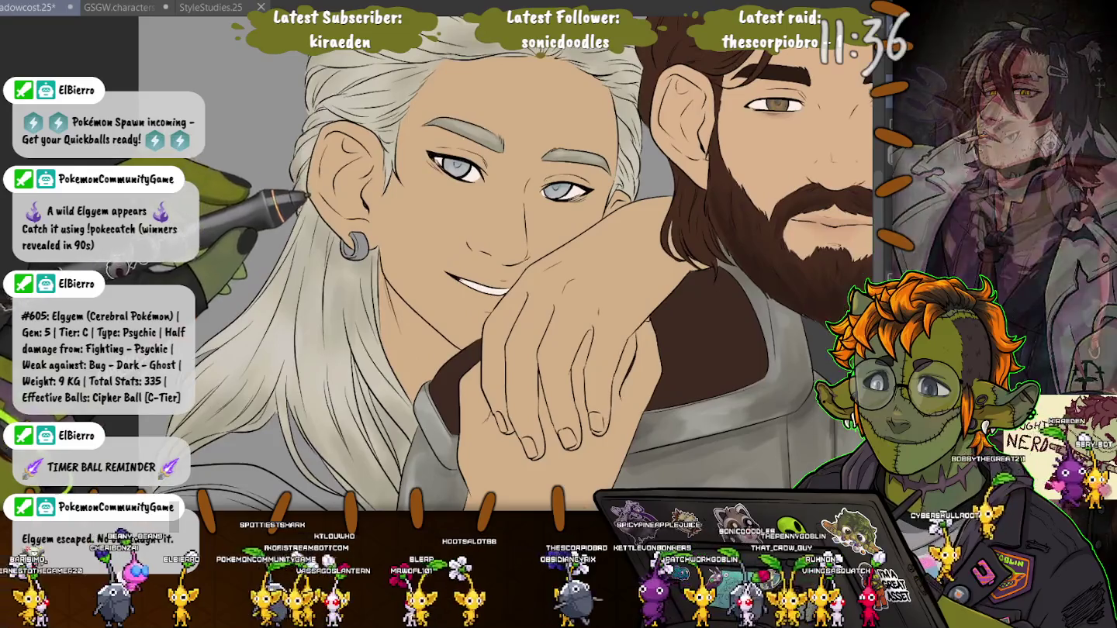
scroll(356, 235, "up", 2)
scroll(357, 234, "up", 2)
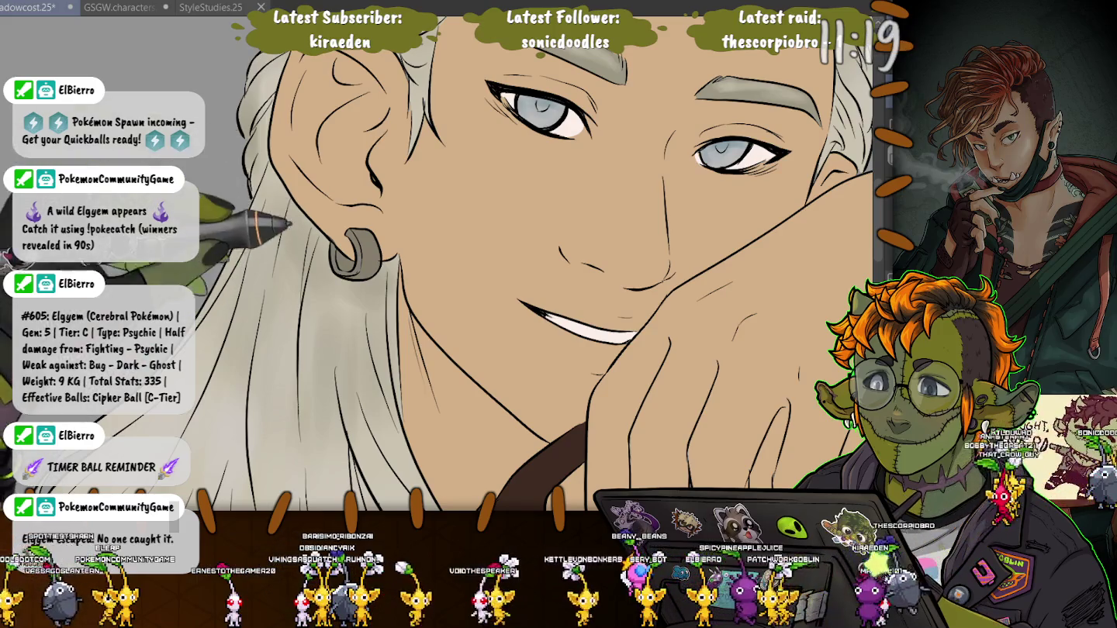
key("ctrl+minus")
key("ctrl+minus")
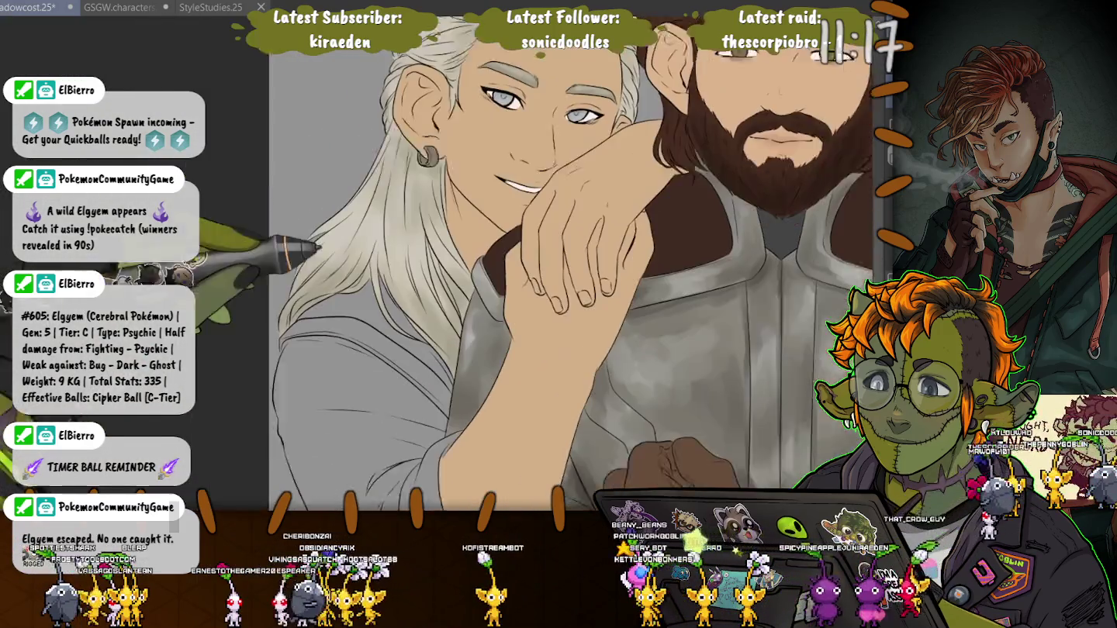
key("ctrl+plus")
Step: Pan down to the elf's shirt and paint a blue stroke along the collar
scroll(589, 263, "down", 3)
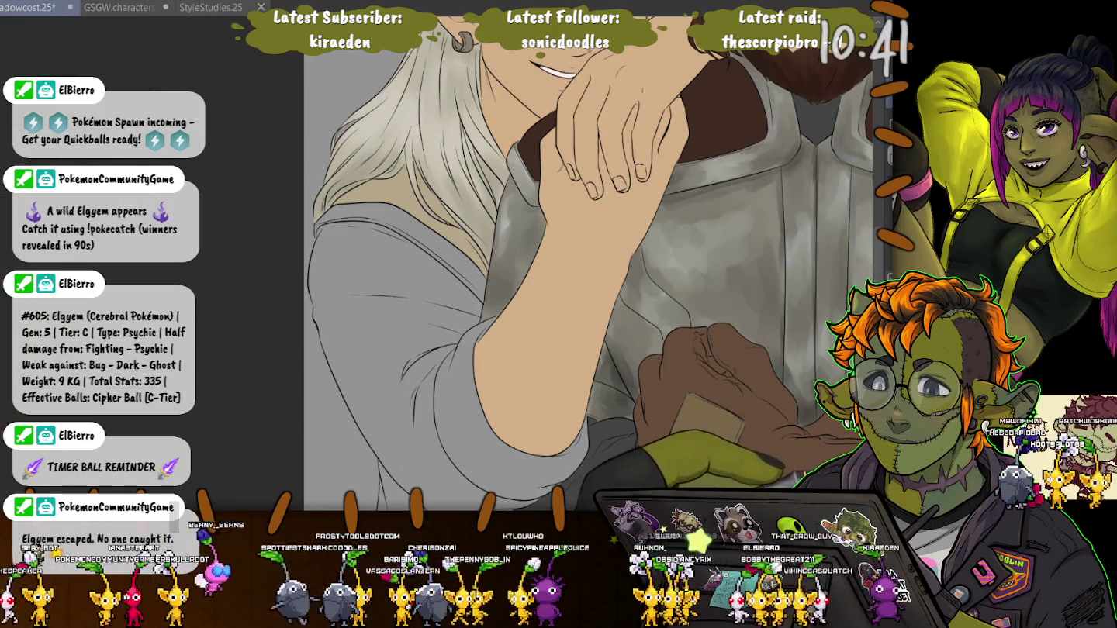
left_click_drag(317, 208, 486, 301)
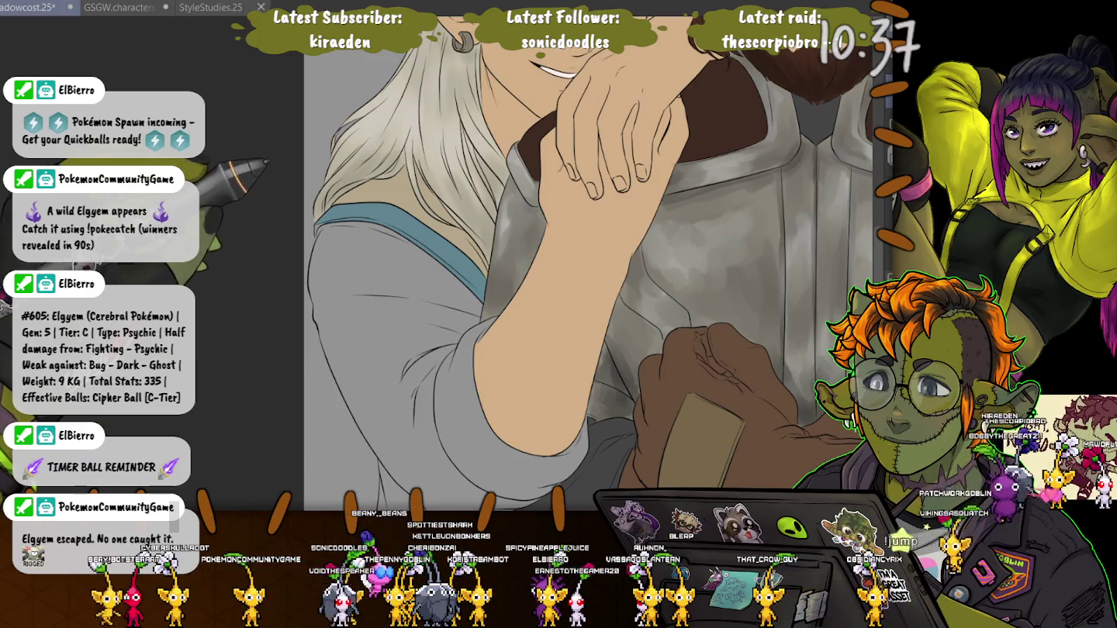
Step: Undo the blue collar stroke and flat-fill the elf's shirt blue instead
key("ctrl+z")
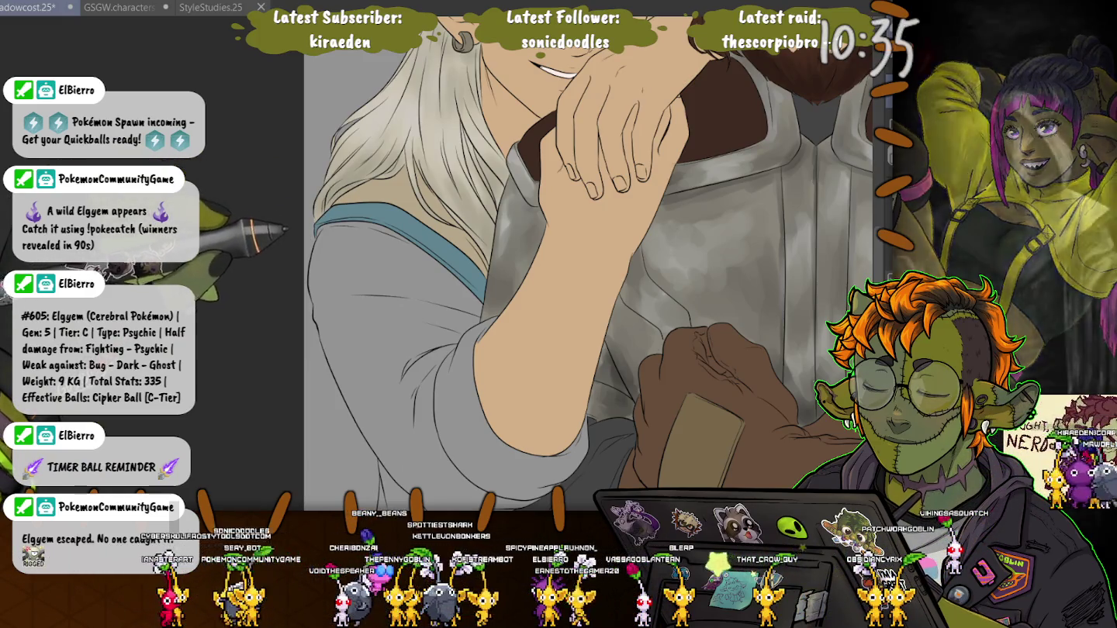
left_click(388, 350)
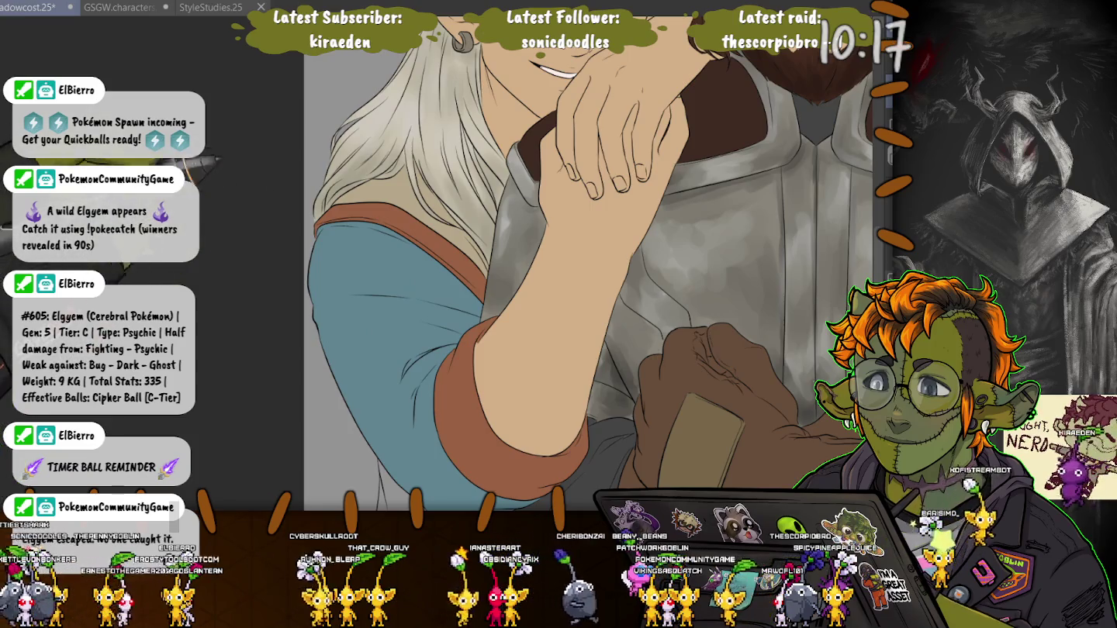
Step: Fill the lower tunic tan, the band beneath it rust-brown, and the strip below the belt dark olive
scroll(572, 264, "down", 5)
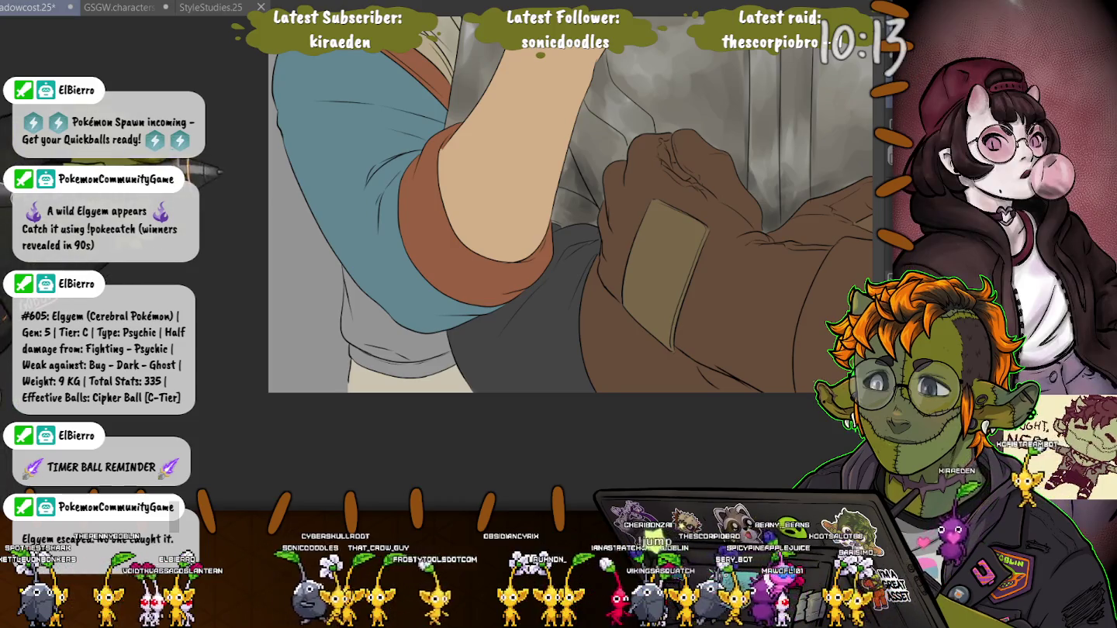
left_click(396, 315)
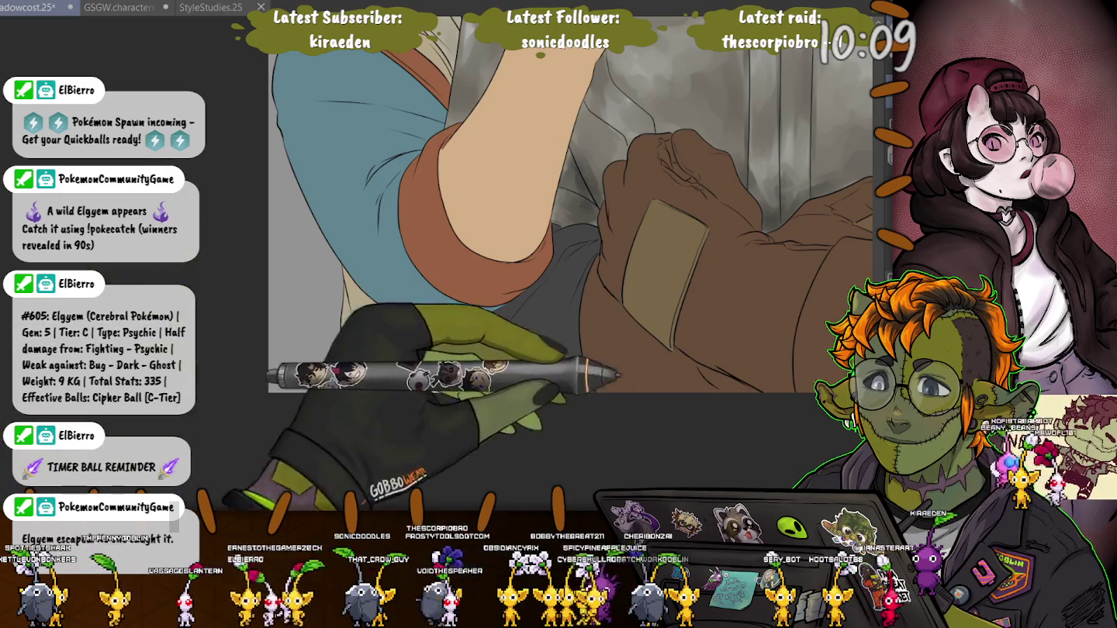
left_click(404, 361)
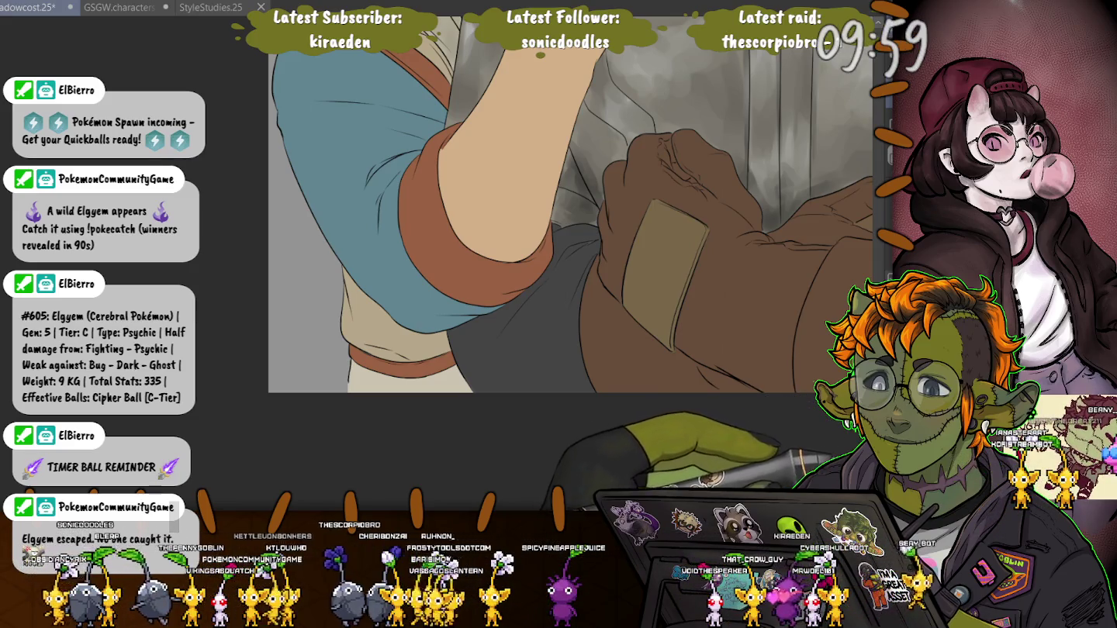
left_click(412, 381)
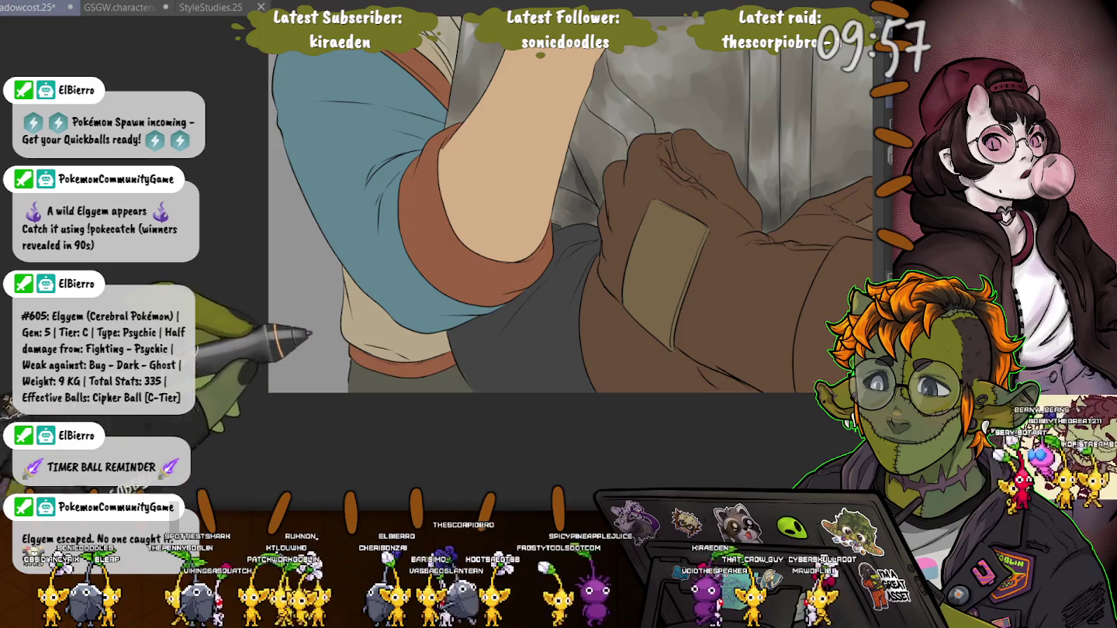
scroll(569, 218, "up", 4)
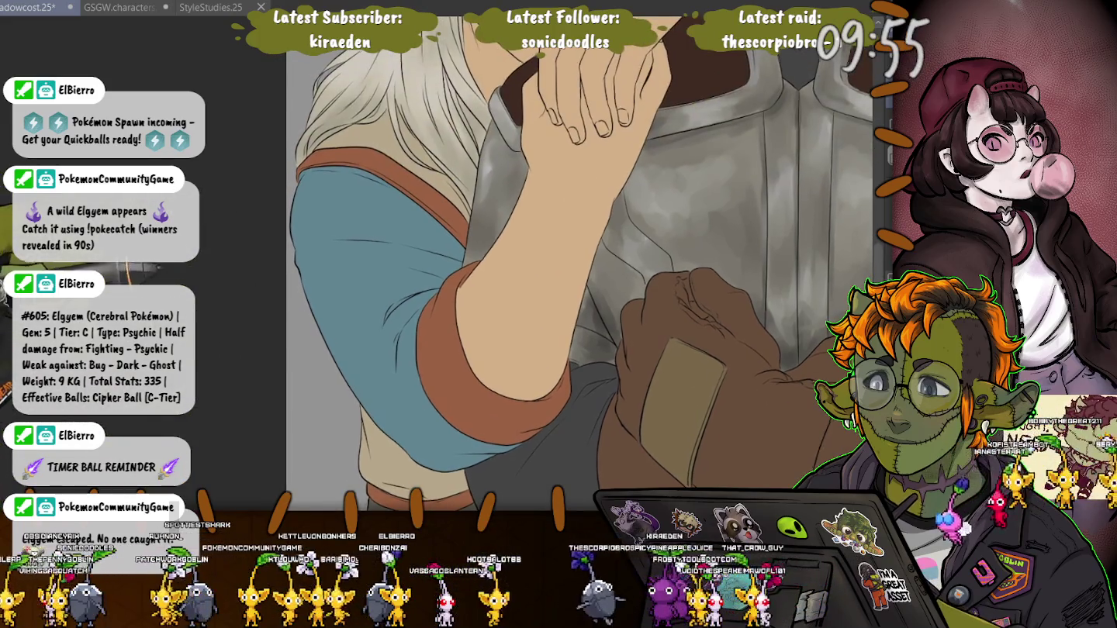
scroll(582, 264, "up", 4)
scroll(582, 263, "down", 3)
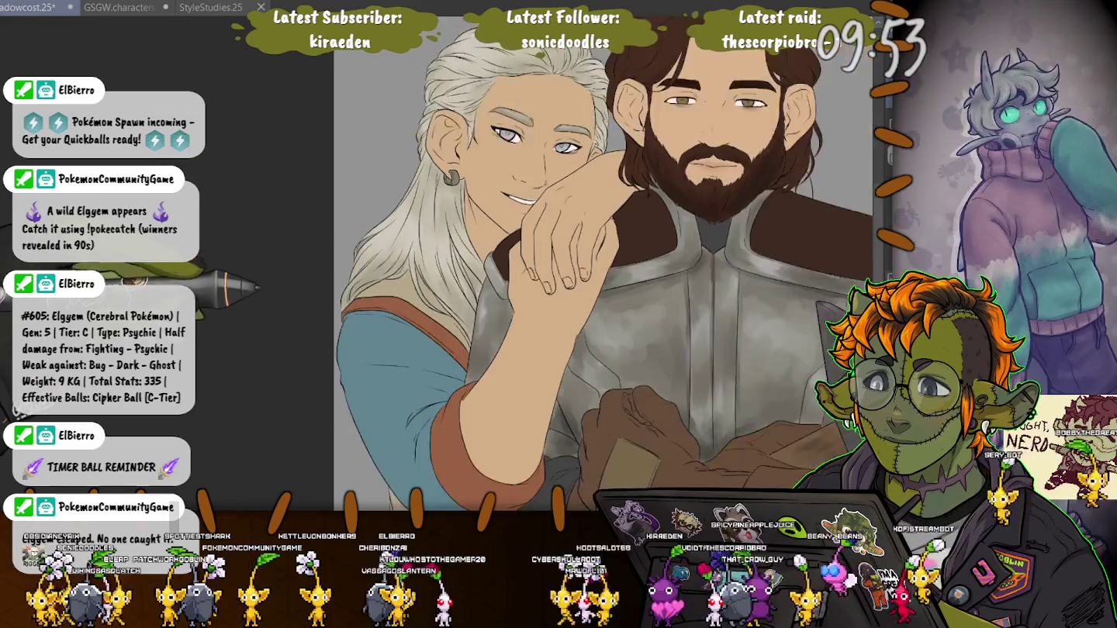
scroll(583, 264, "down", 1)
scroll(582, 264, "up", 2)
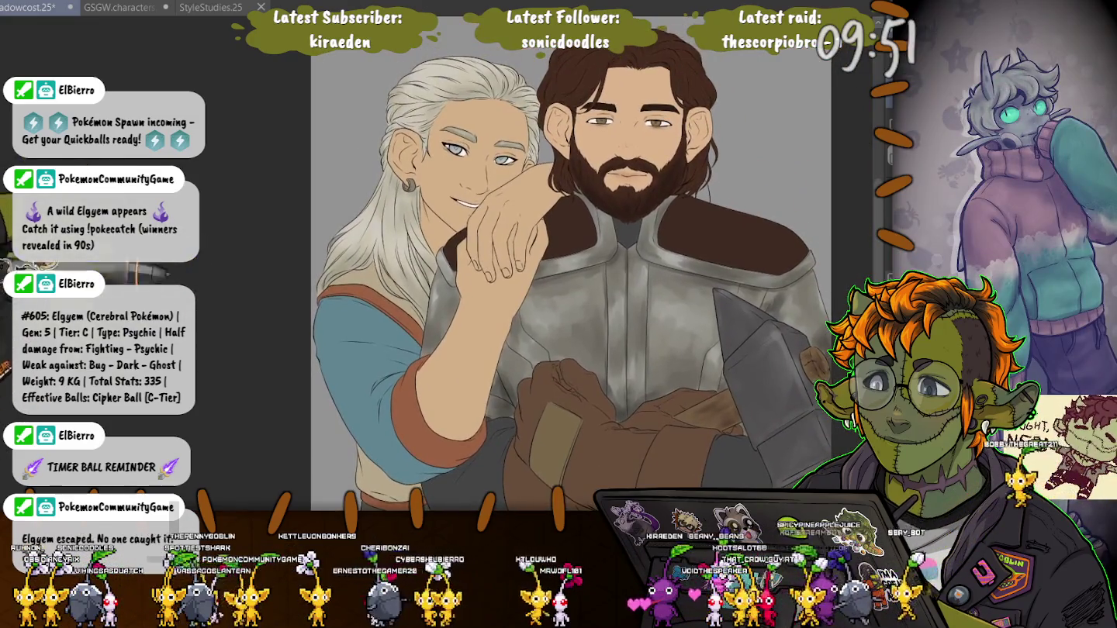